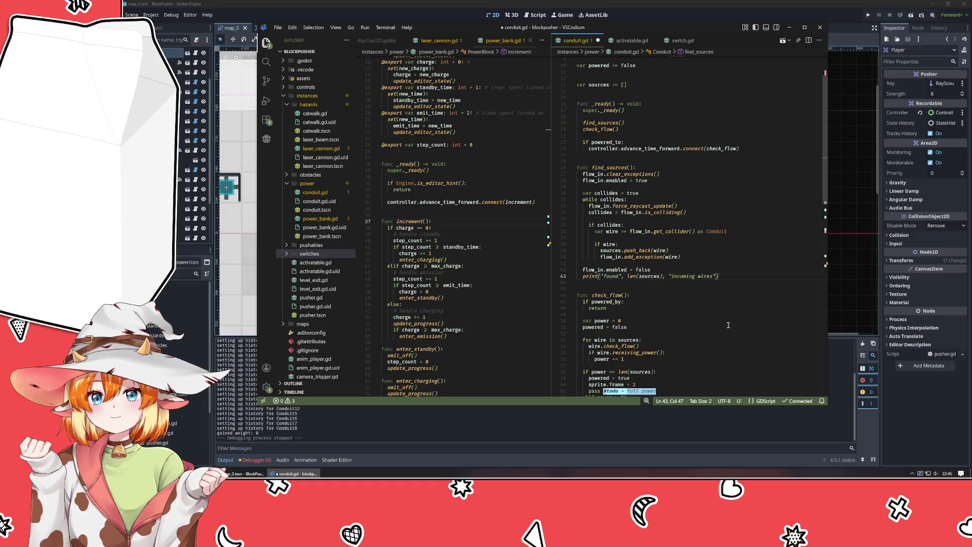
Finish line 43's incoming-wires print with the conduit name, save conduit.gd, and launch the game
text(for", name)
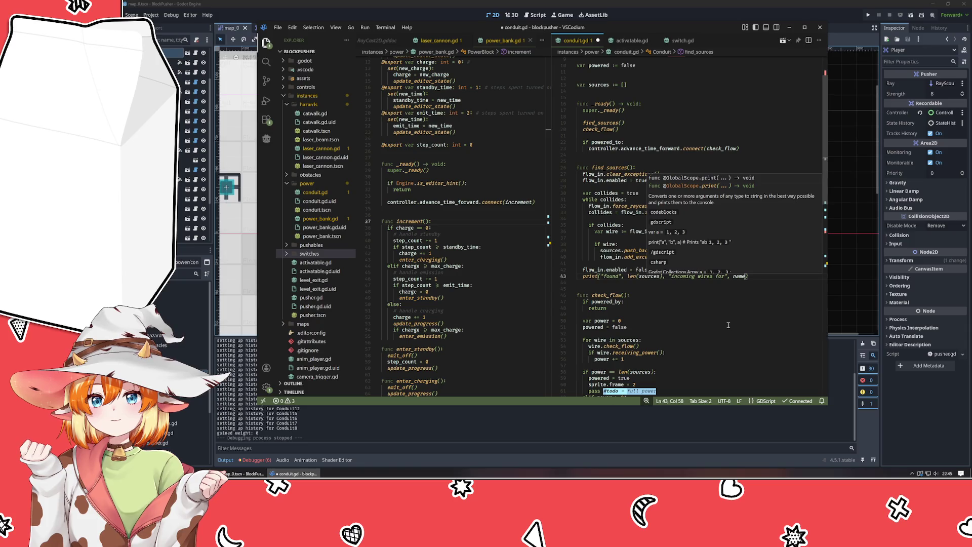
key(ctrl+s)
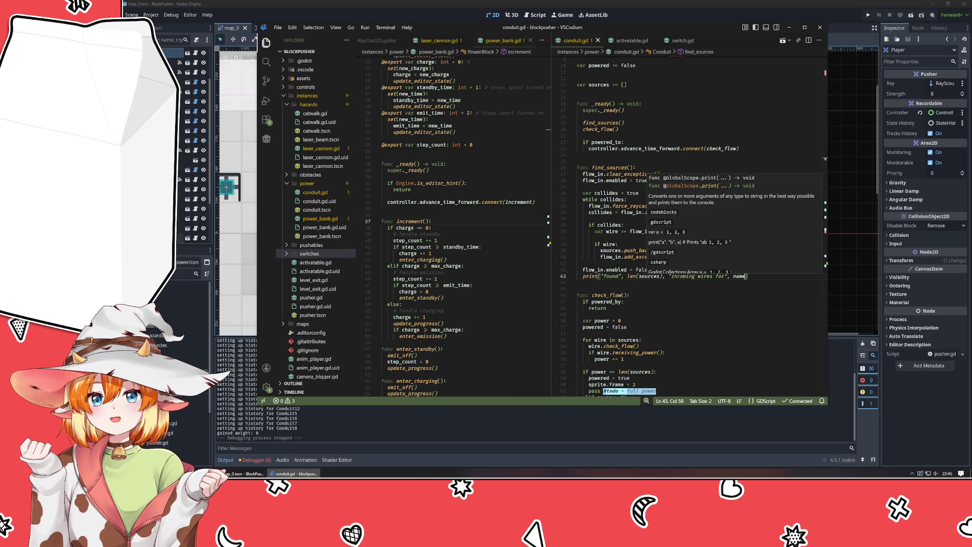
click(868, 16)
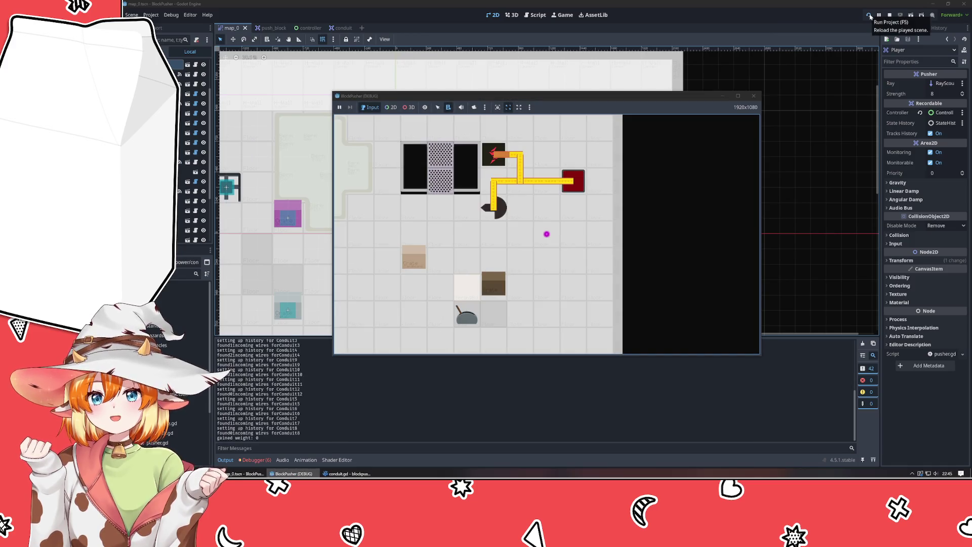
Select Conduit4 on the level map and mark its incoming-wires line in the Output log
click(339, 405)
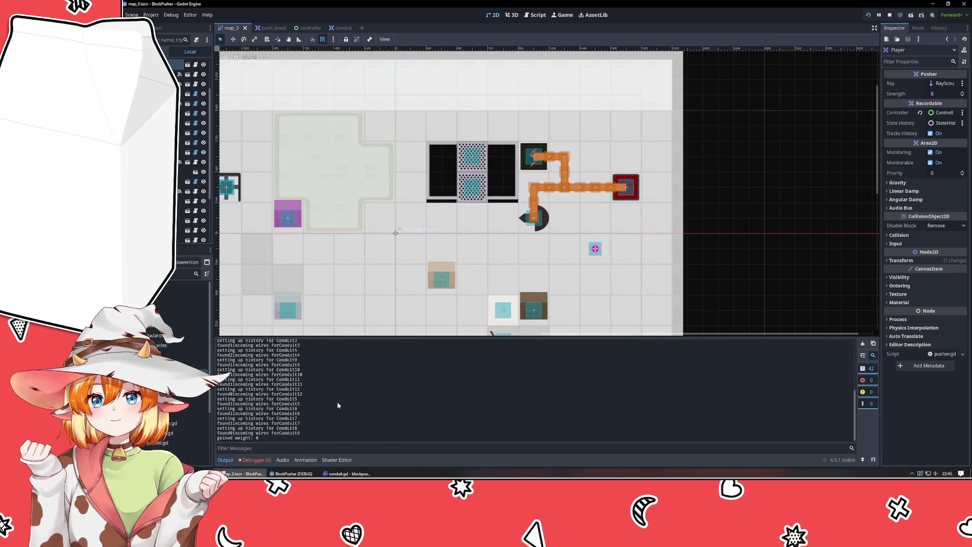
scroll(338, 406, up, 5)
scroll(338, 405, down, 3)
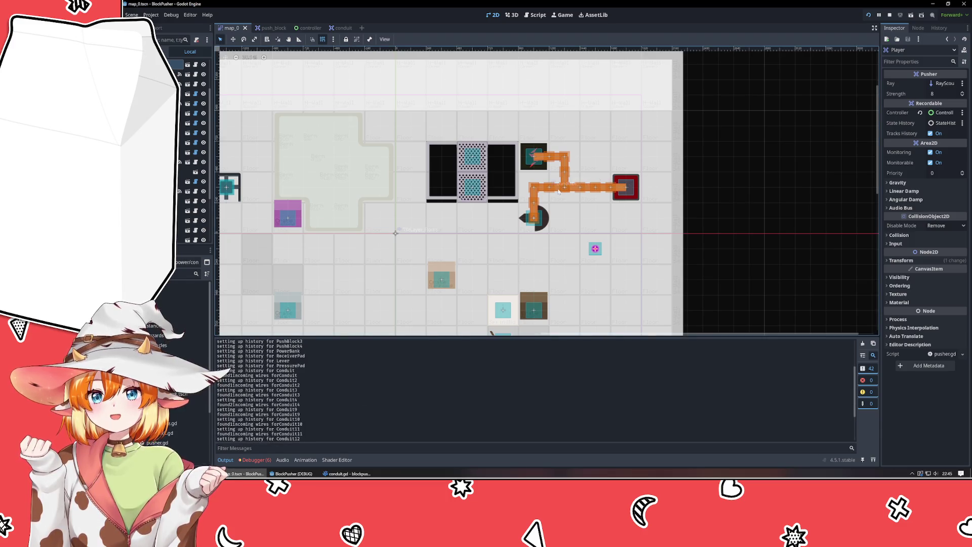
scroll(559, 186, up, 3)
click(559, 186)
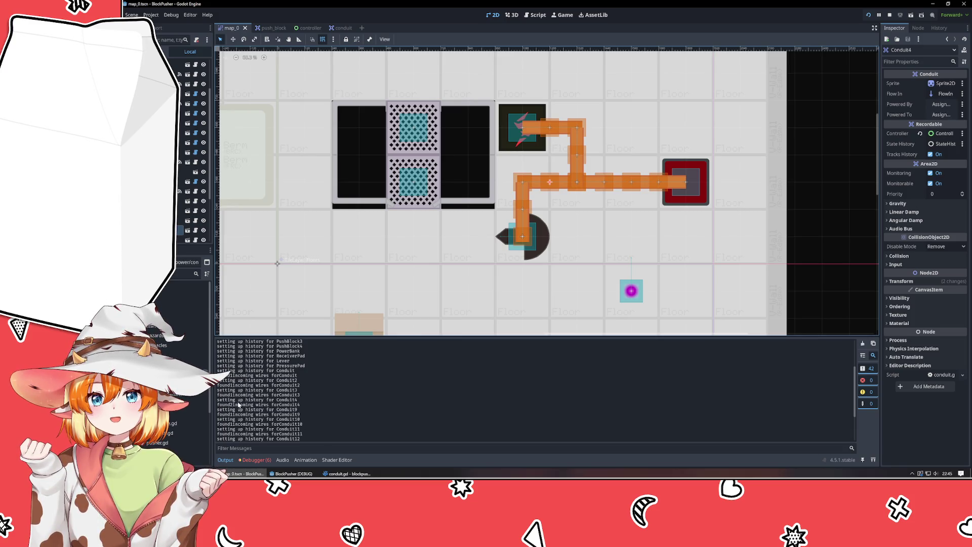
drag(229, 405, 301, 405)
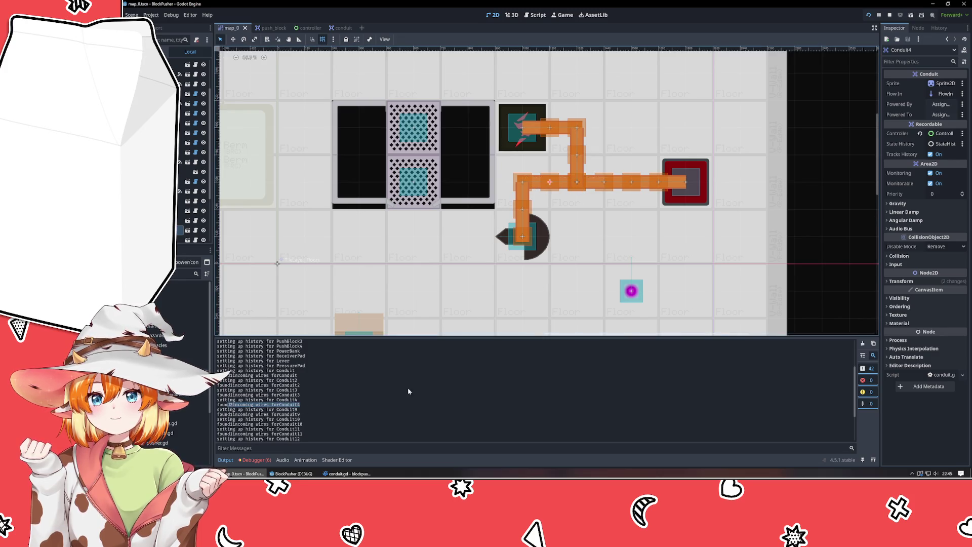
scroll(409, 391, down, 3)
key(alt+Tab)
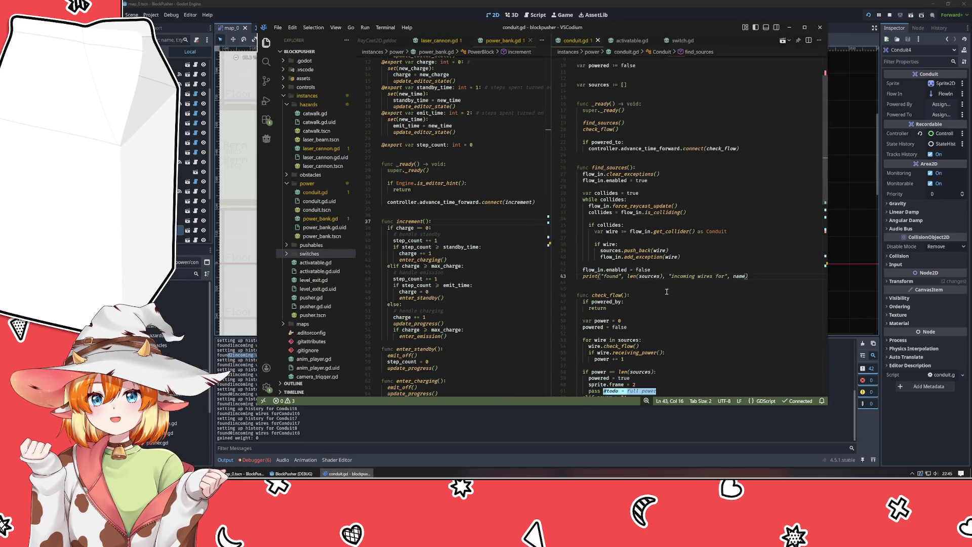
Space out the incoming-wires text and add a print of each conduit's role: source, sink or regular
key(Right)
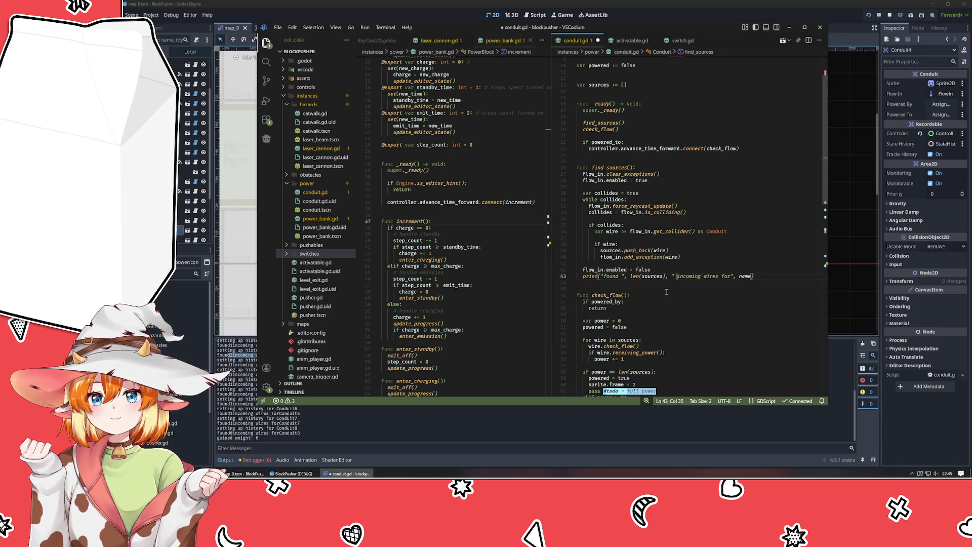
key(ctrl+Right)
key(ctrl+Right)
key(ctrl+Right)
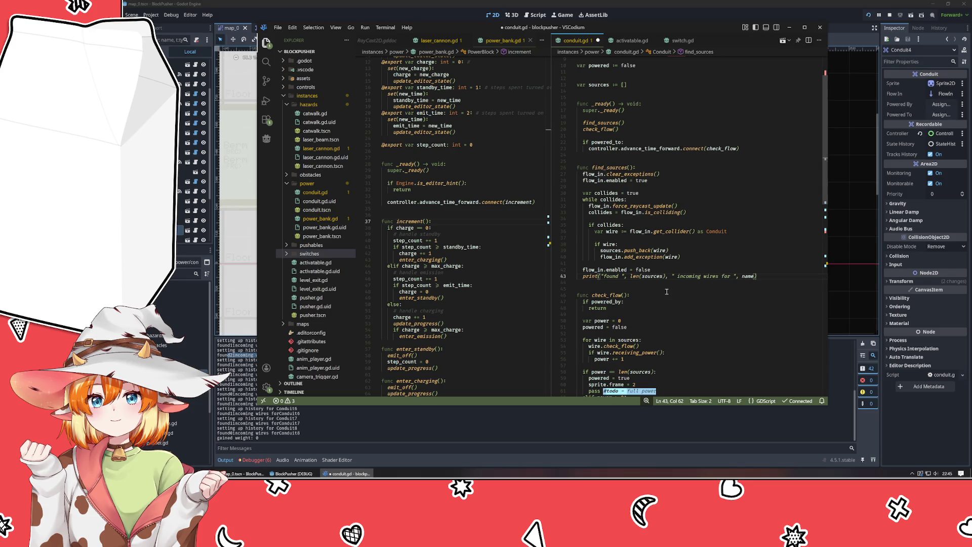
key(Return)
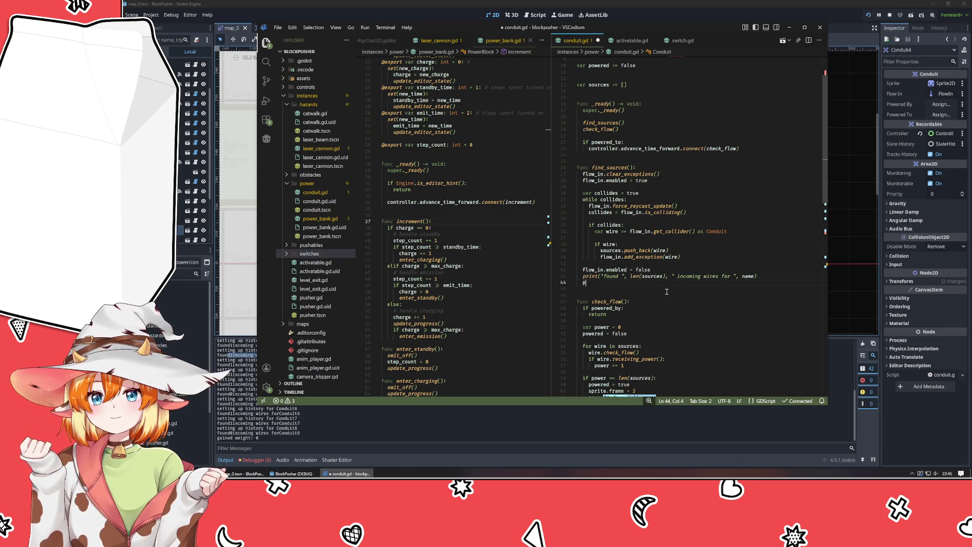
text(rint()
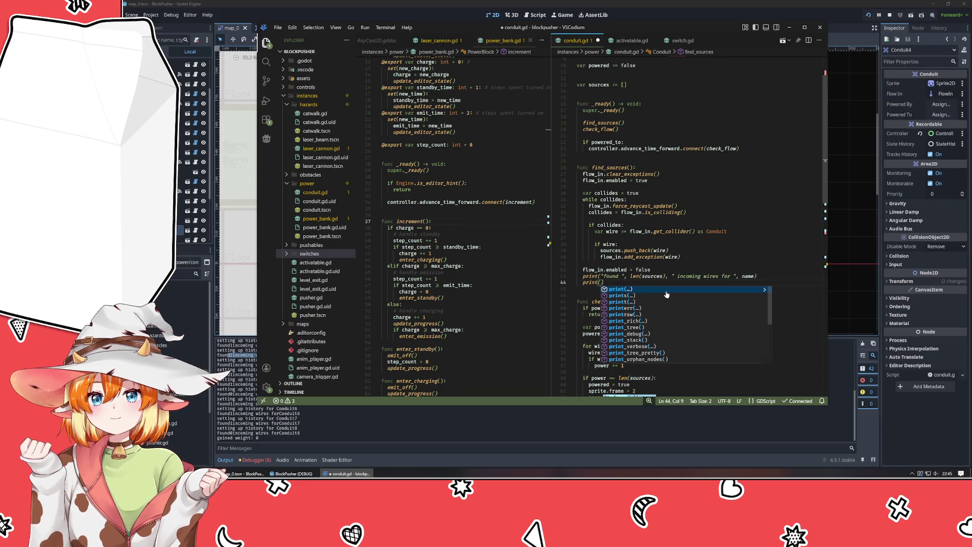
text(name, ")
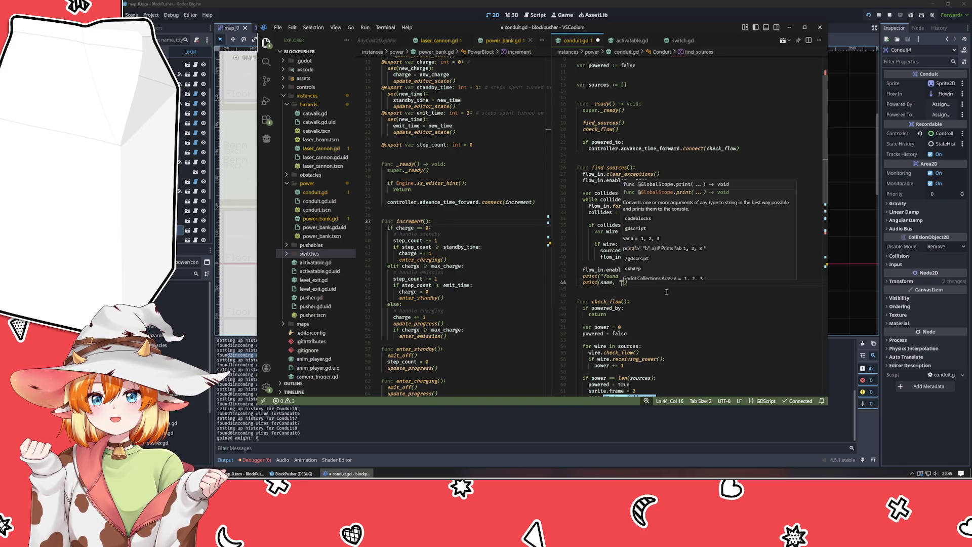
text( is )
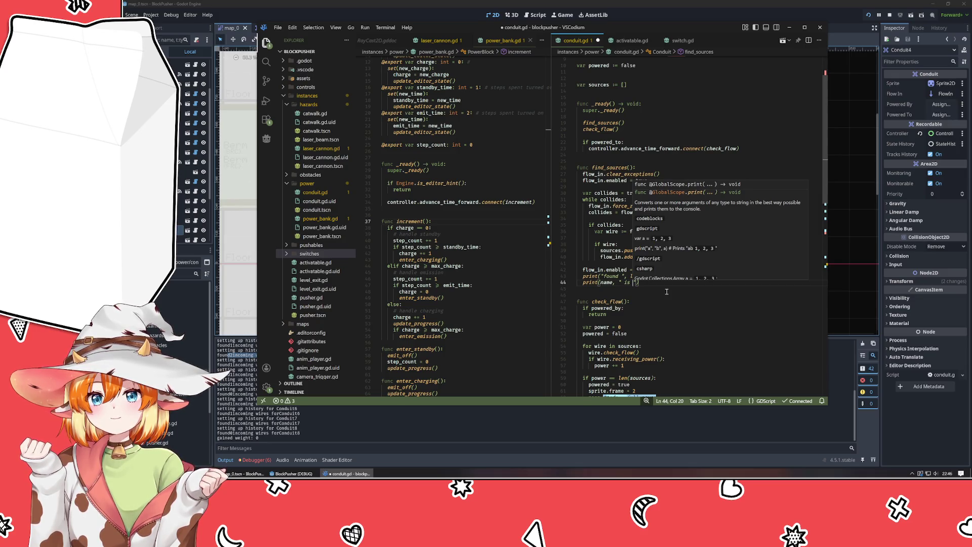
text(",)
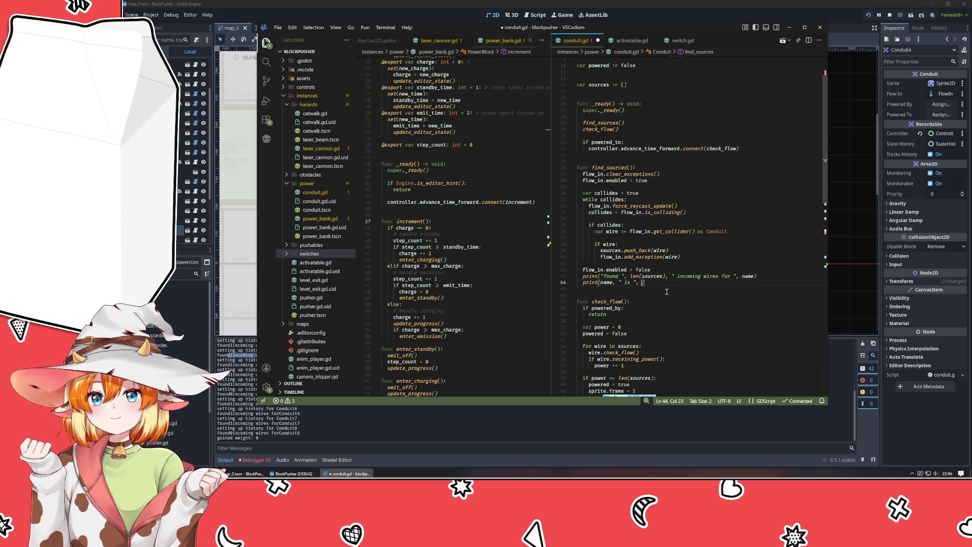
text(()
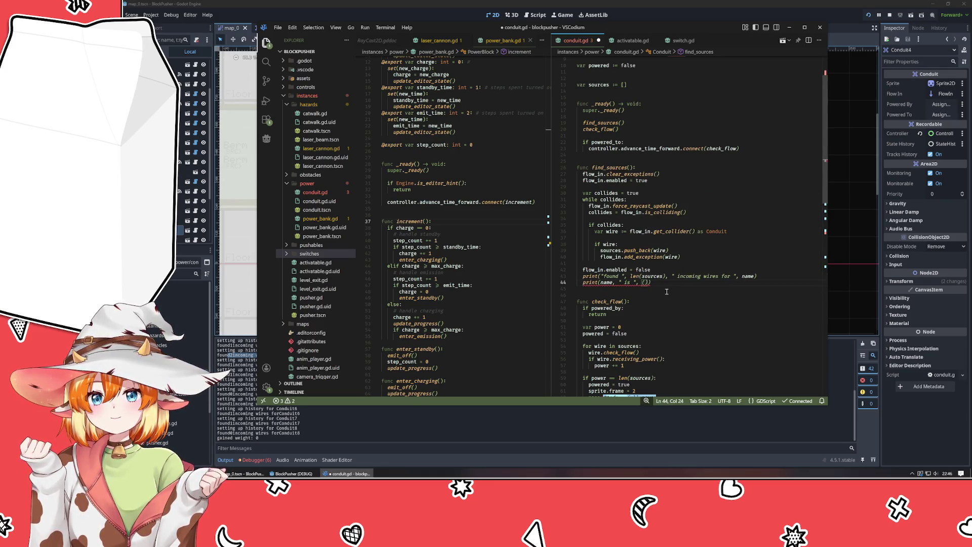
text("")
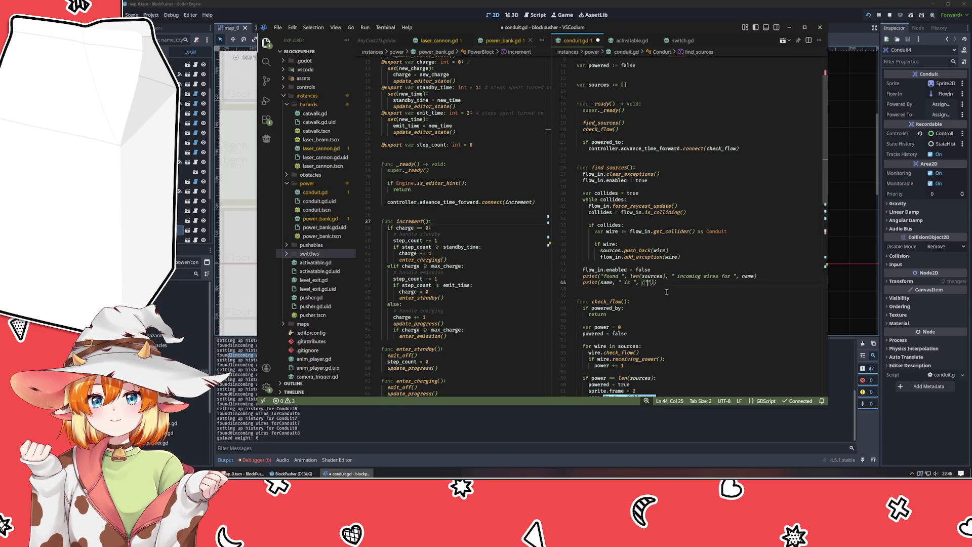
text(sources)
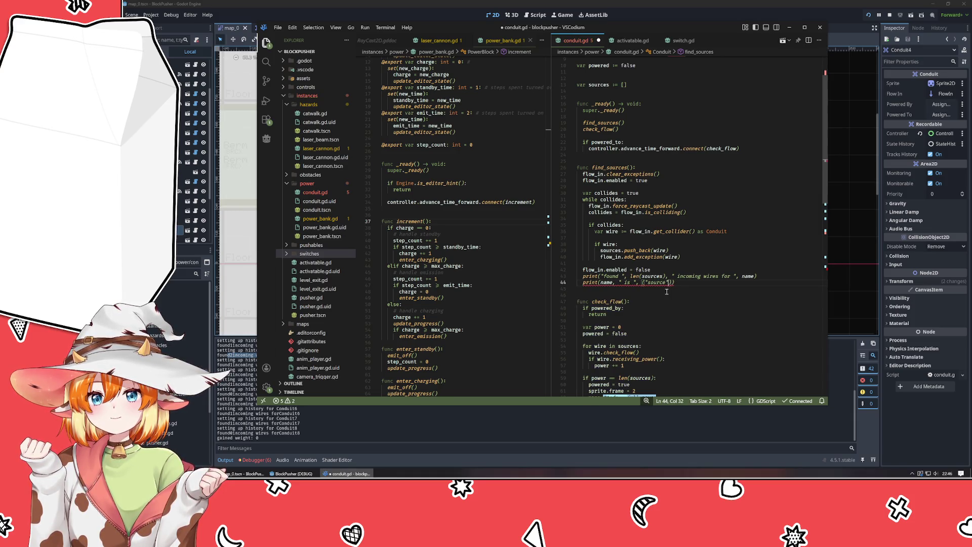
text( if )
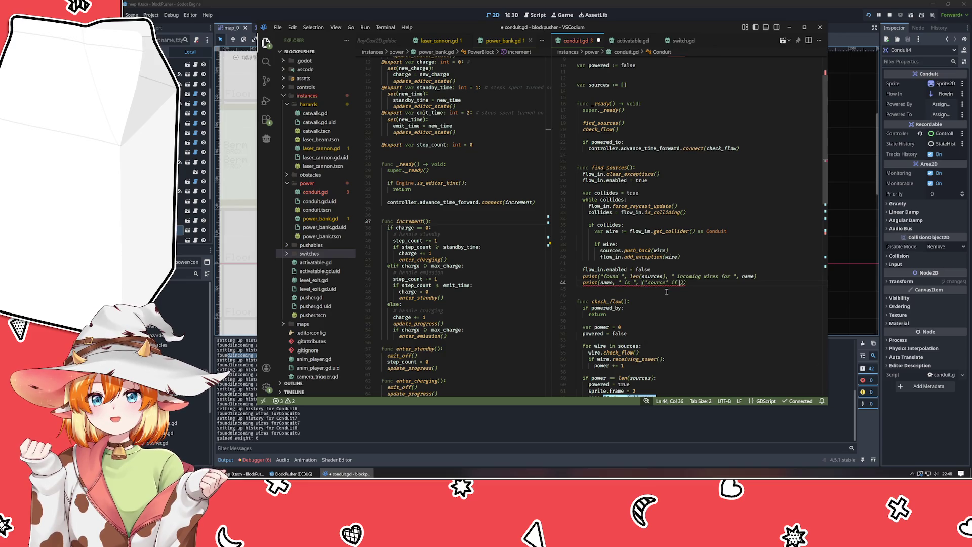
text(powered)
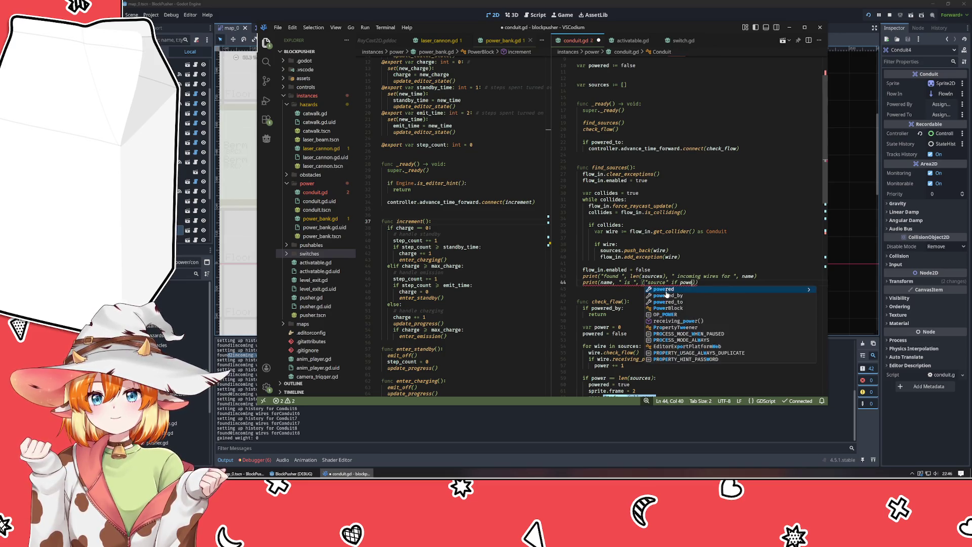
text(_by)
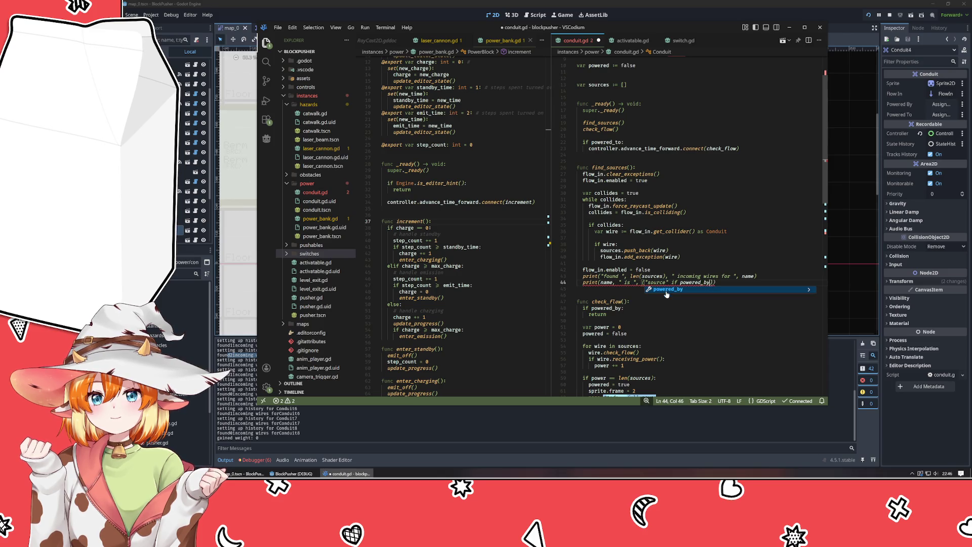
text( e)
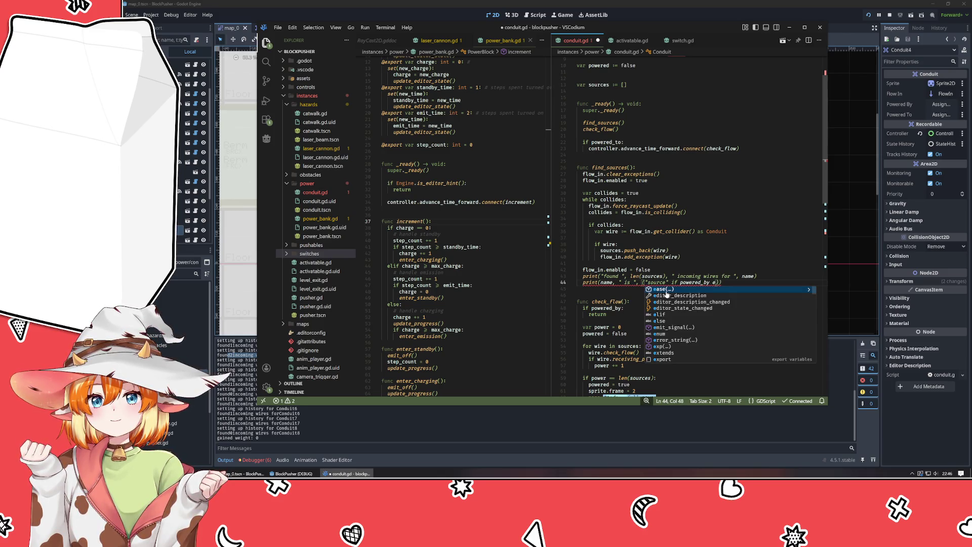
text(lse [)
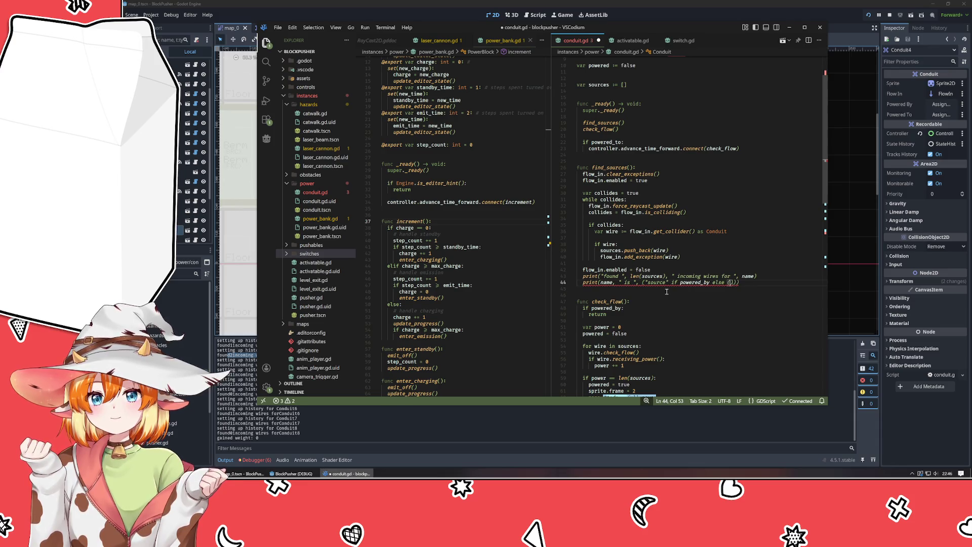
text("sink)
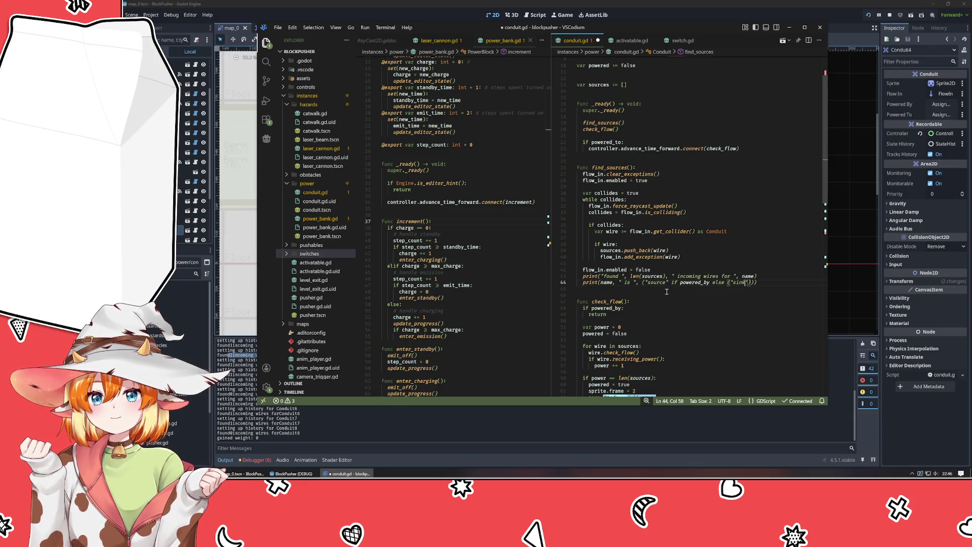
text(" if powered_to)
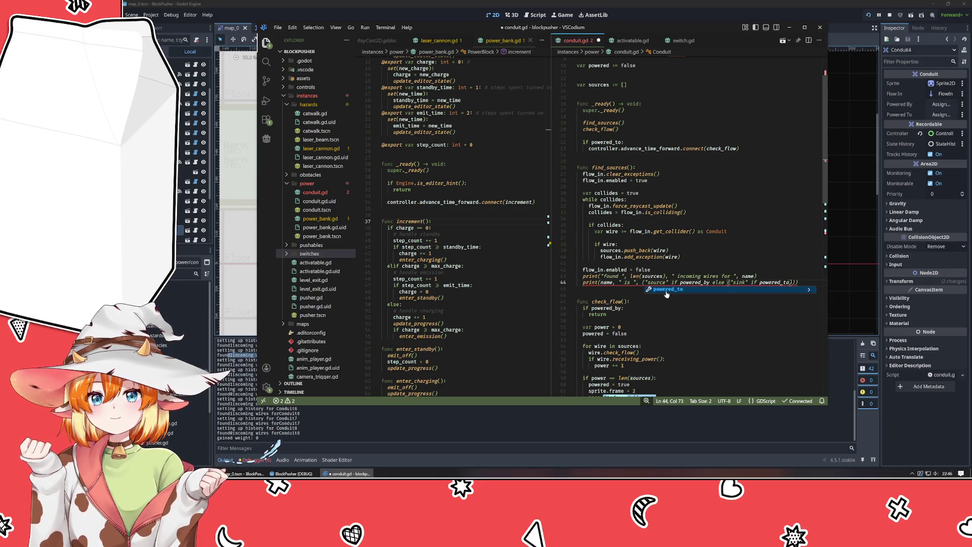
text( else)
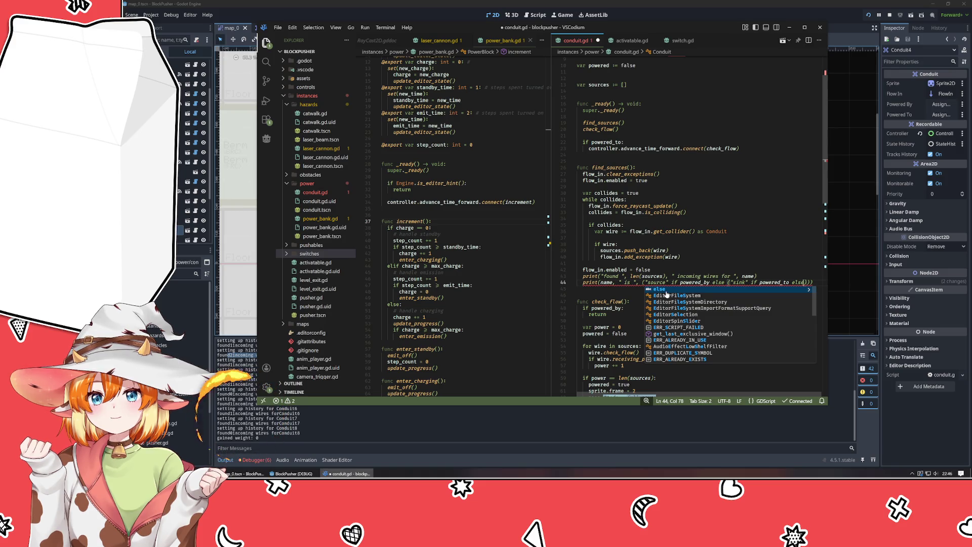
text( ")
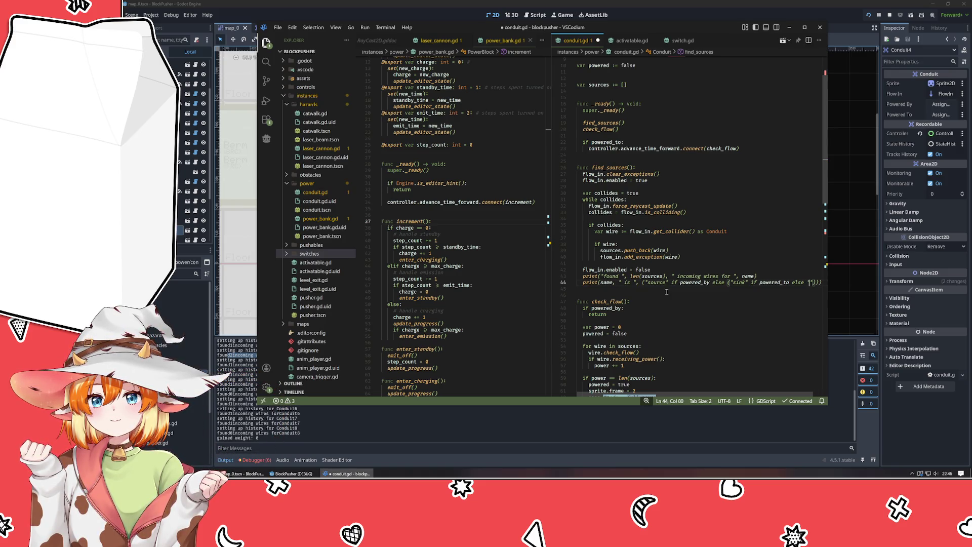
text(regular)
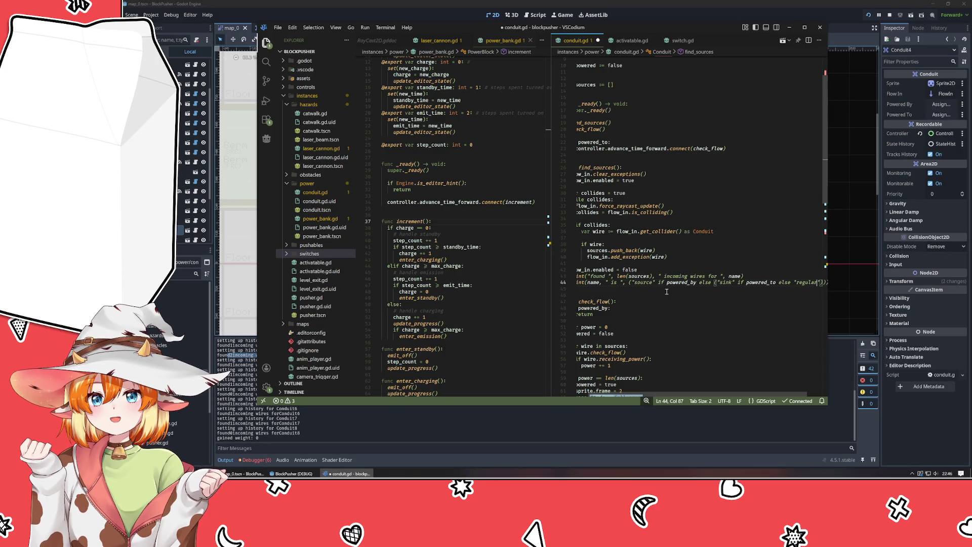
key(End)
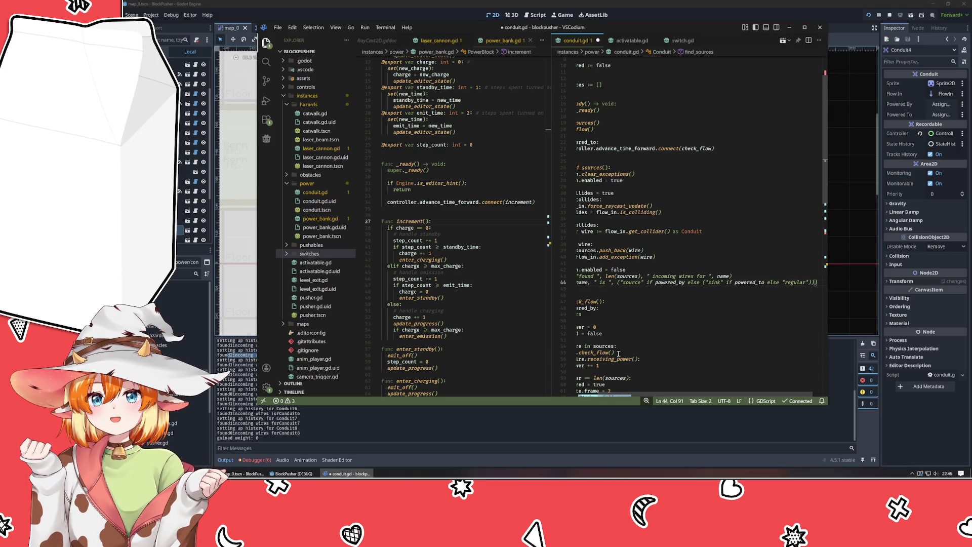
key(Home)
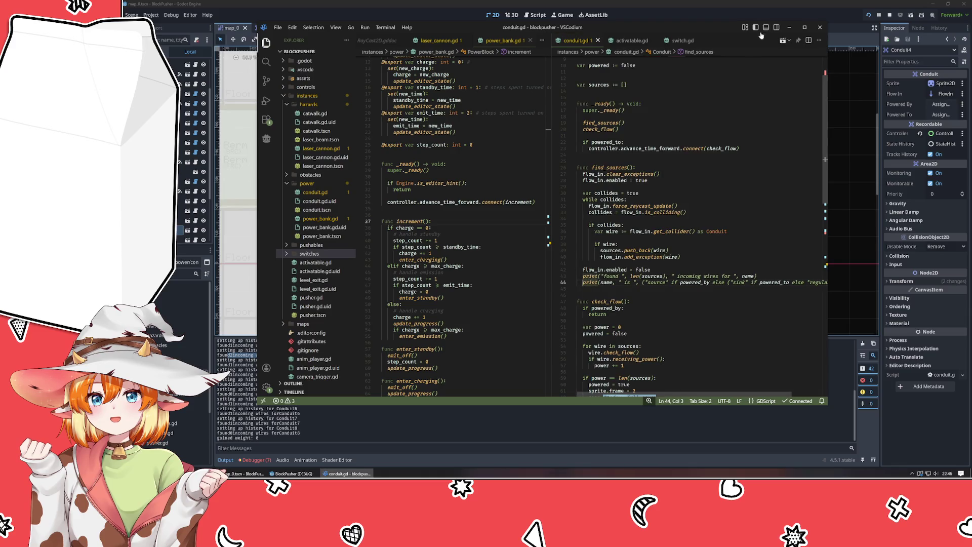
click(866, 17)
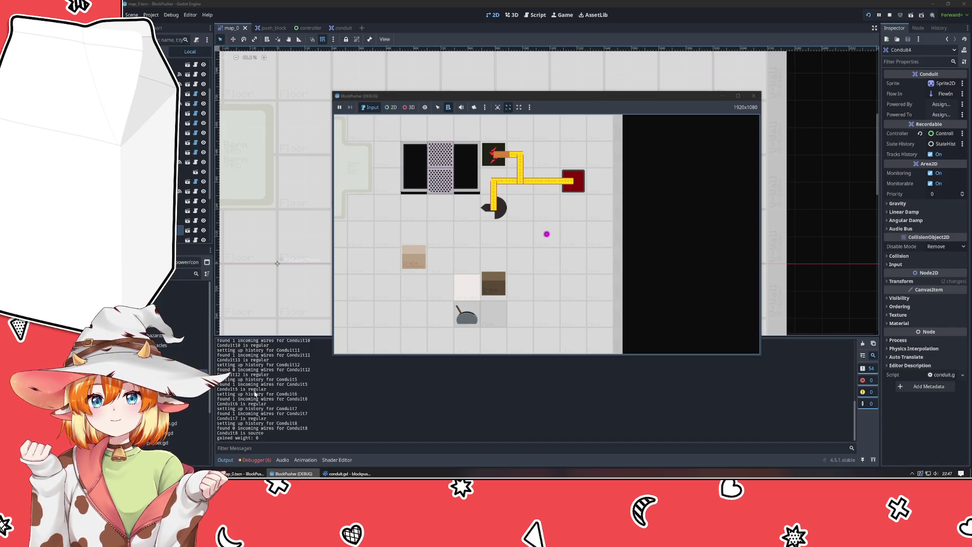
Bring the level map forward and scroll the Output log to check Conduit8 as source, others regular
click(276, 412)
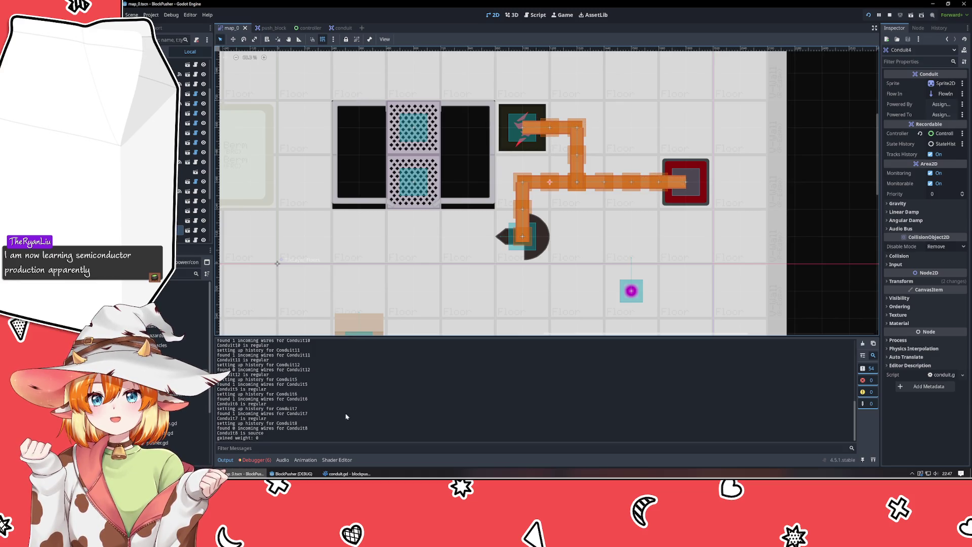
scroll(268, 428, up, 2)
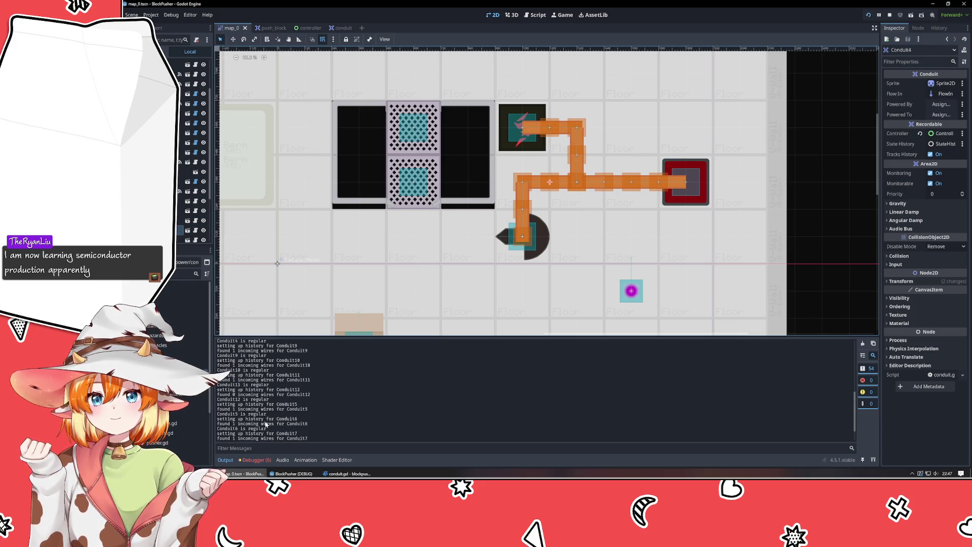
scroll(266, 424, down, 2)
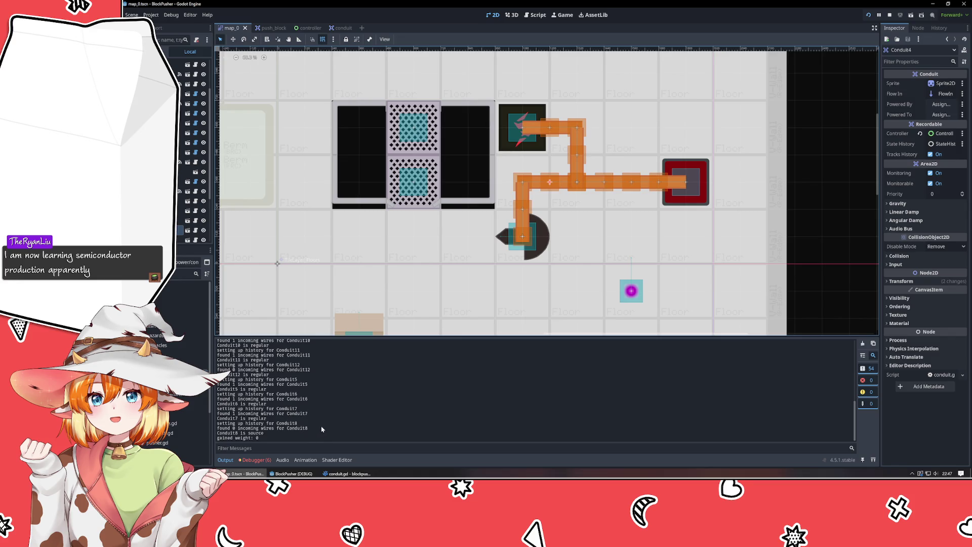
double_click(261, 347)
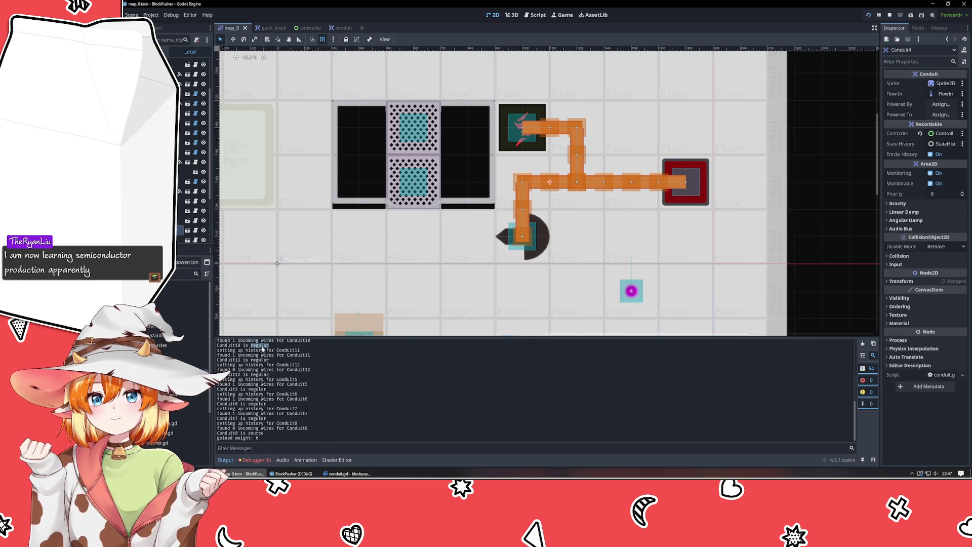
scroll(261, 359, up, 3)
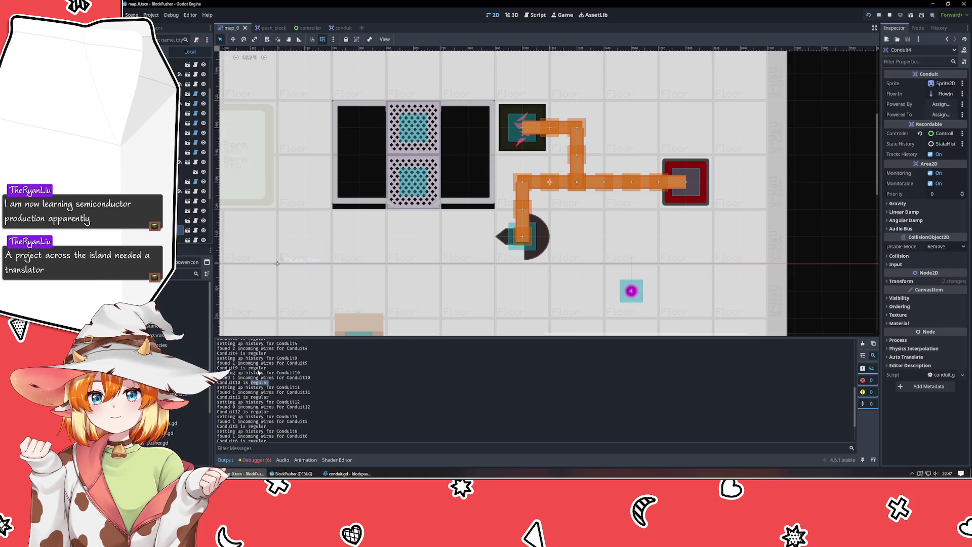
scroll(258, 372, up, 2)
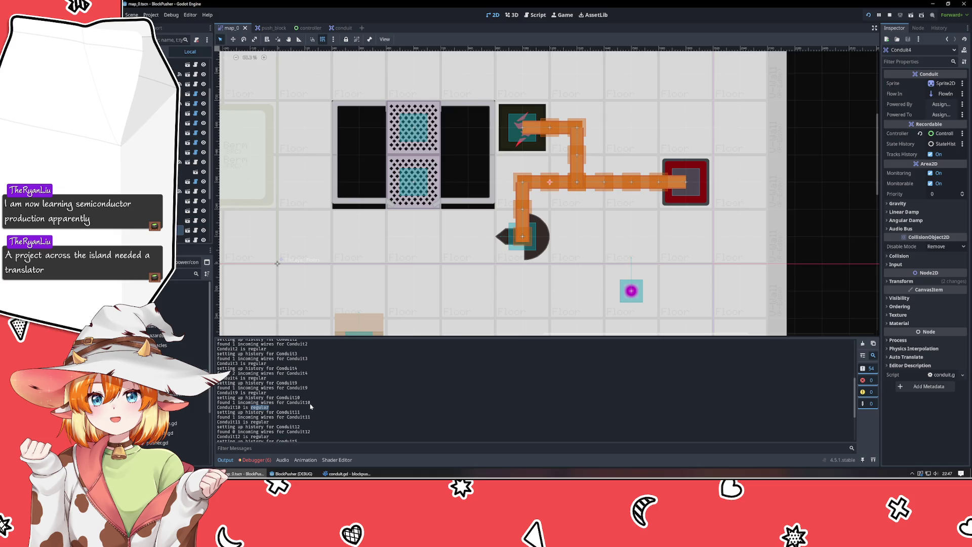
click(259, 350)
scroll(278, 385, up, 3)
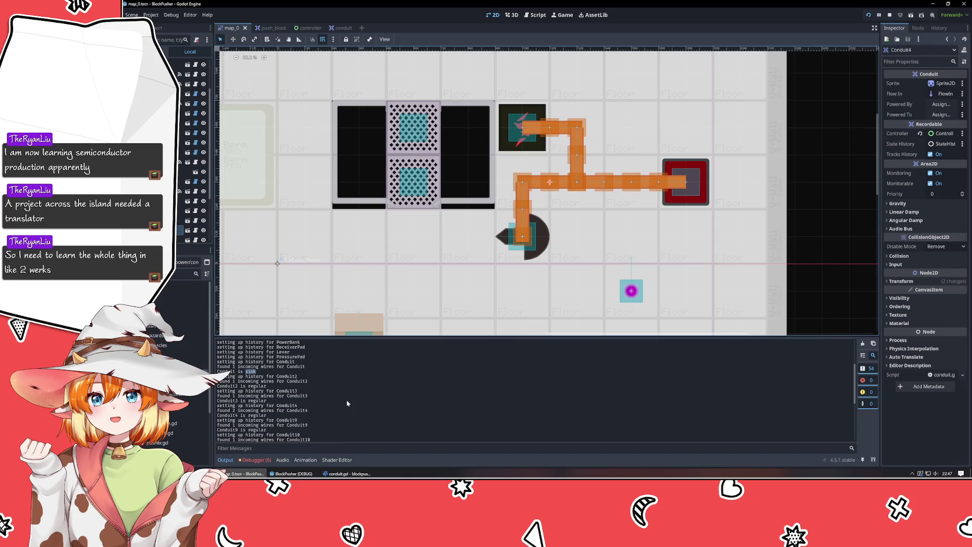
scroll(348, 403, down, 6)
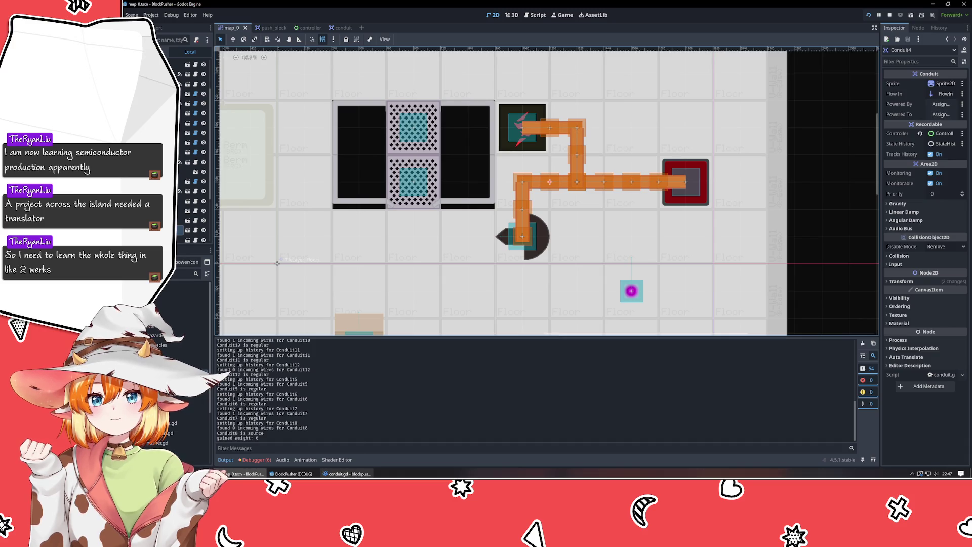
Close the BlockPusher (DEBUG) window, then select TileLayer_Floors and pan the map left
mouse_move(350, 473)
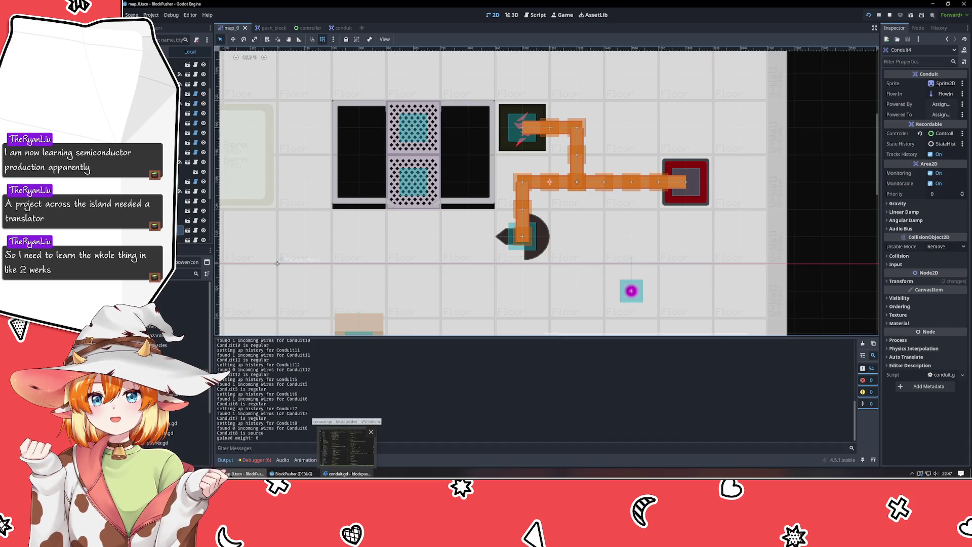
click(293, 473)
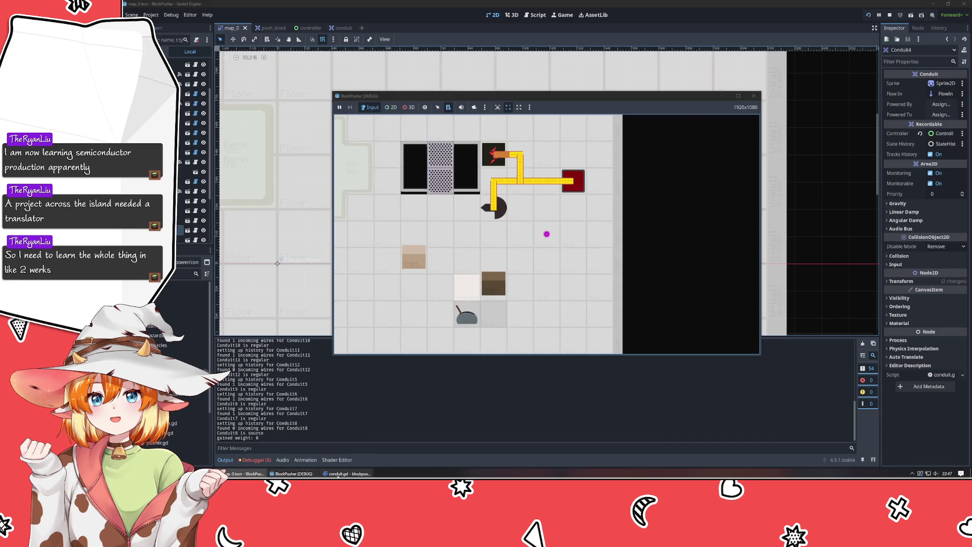
click(754, 95)
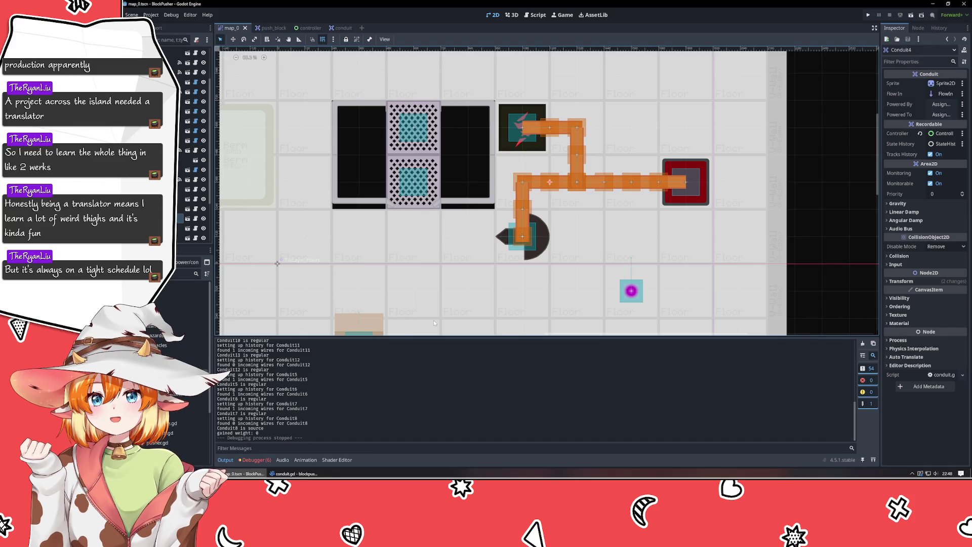
click(464, 292)
mouse_move(463, 293)
mouse_down()
mouse_move(441, 270)
mouse_move(386, 289)
mouse_move(400, 292)
mouse_up()
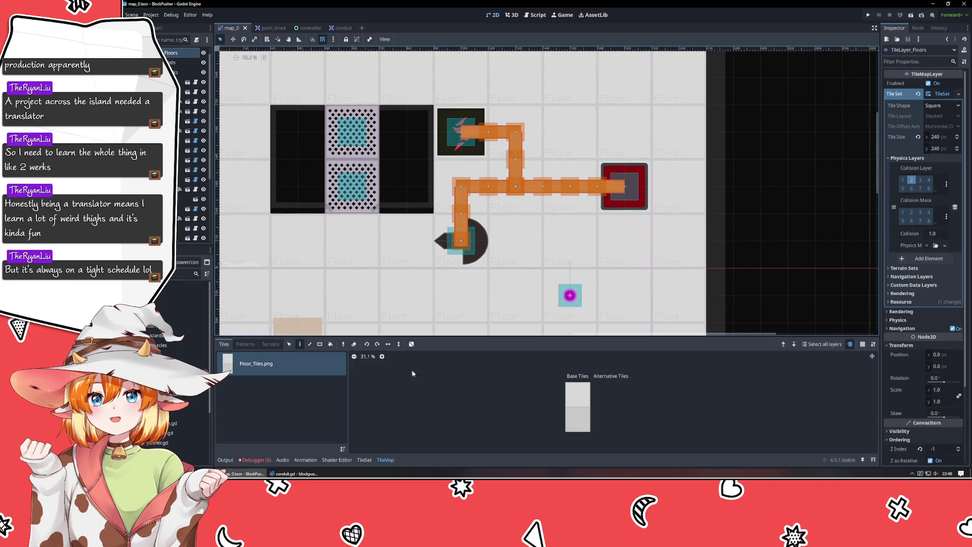
Look over check_flow's powered_by check and todo placeholders in conduit.gd
click(294, 473)
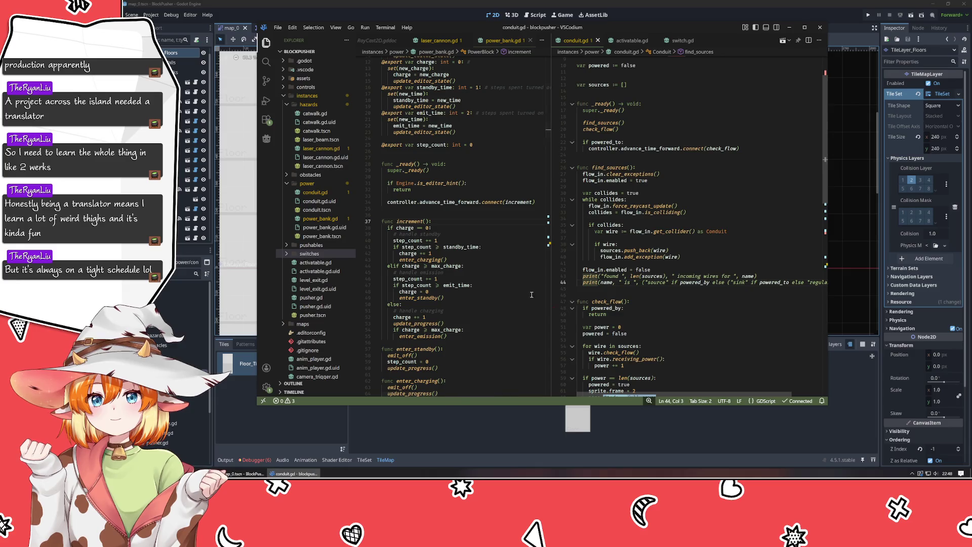
double_click(437, 309)
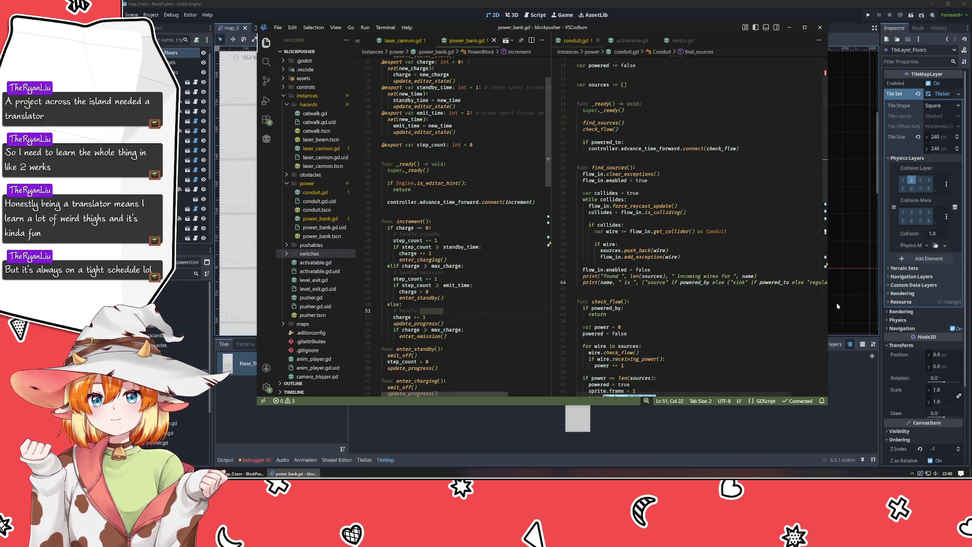
click(704, 310)
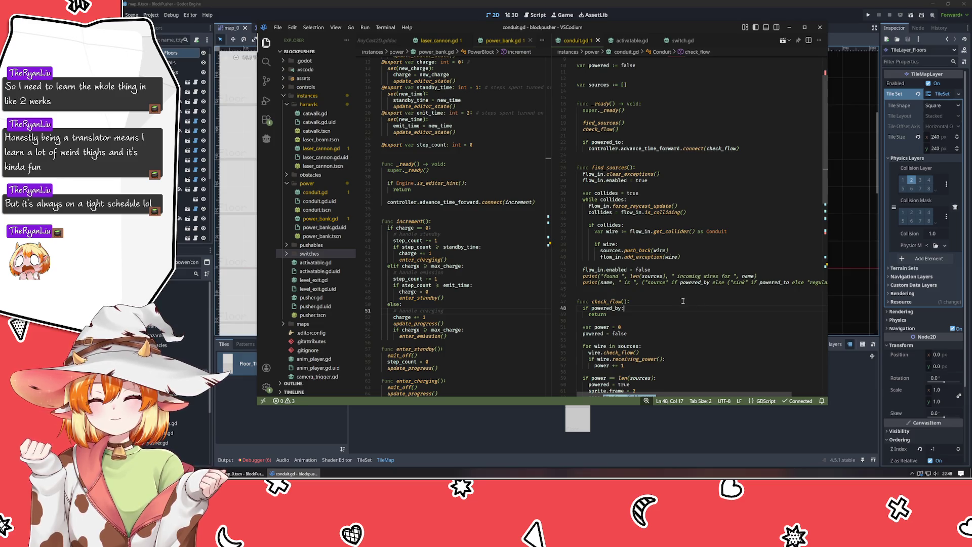
click(680, 297)
scroll(681, 299, down, 6)
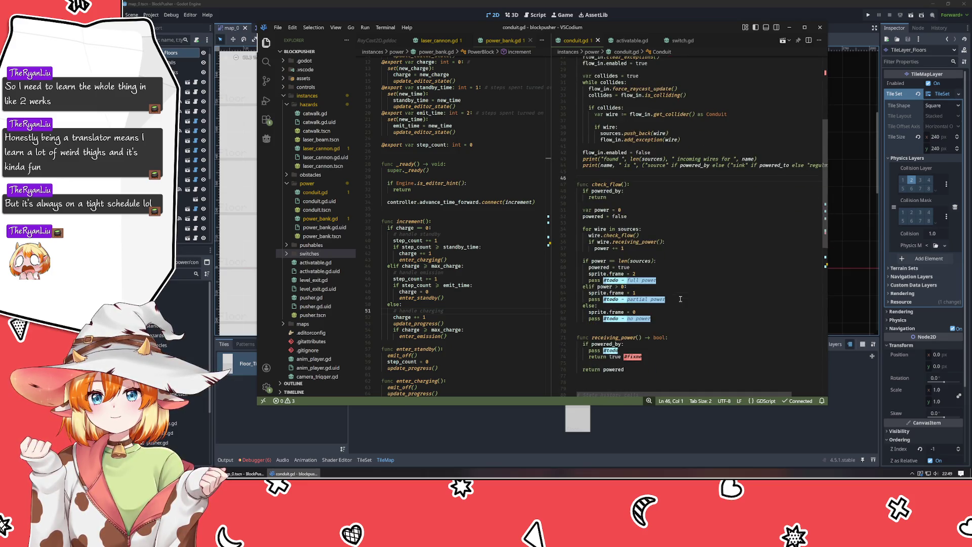
Glance at the Godot level map, then move the VSCodium window lower and to the right
click(681, 16)
scroll(608, 270, right, 3)
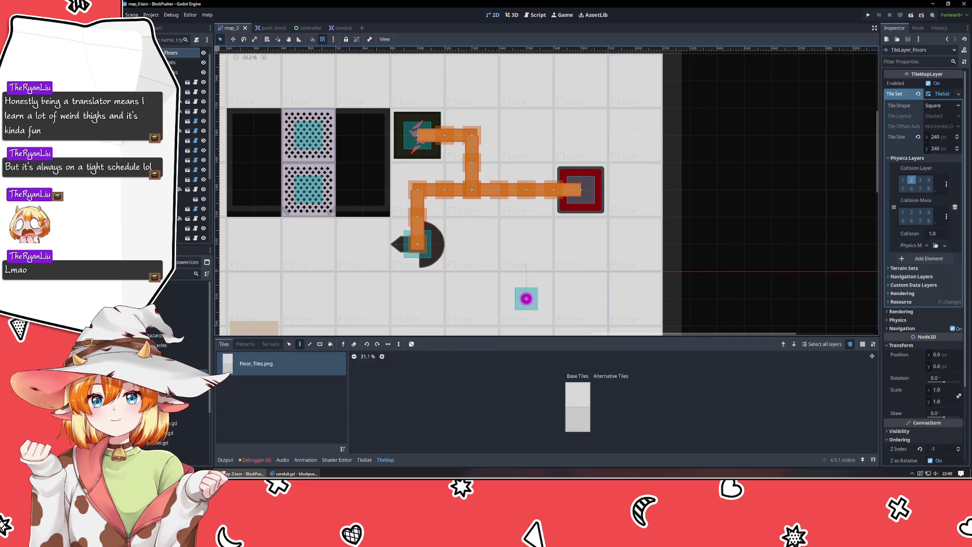
click(294, 473)
mouse_move(668, 23)
mouse_down()
mouse_move(801, 76)
mouse_move(722, 49)
mouse_up()
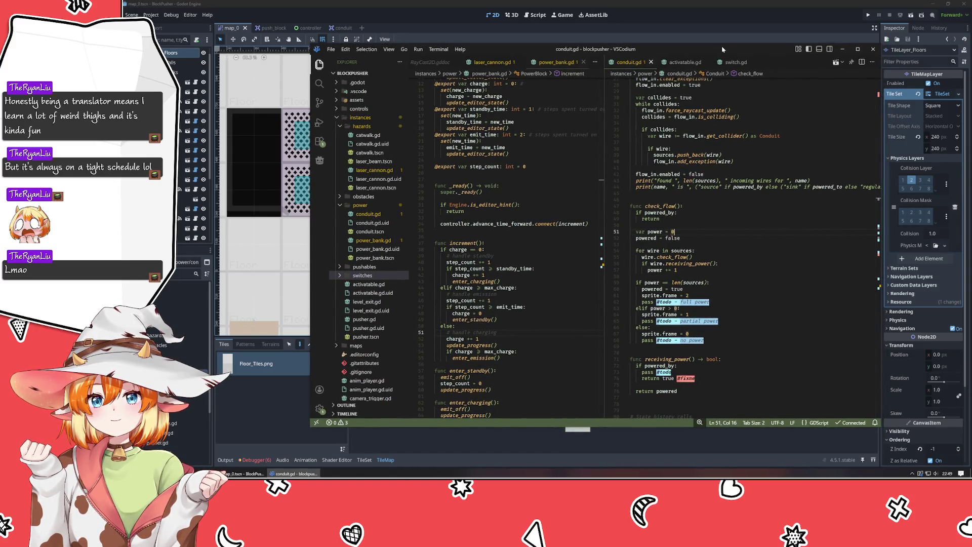
key(alt+Tab)
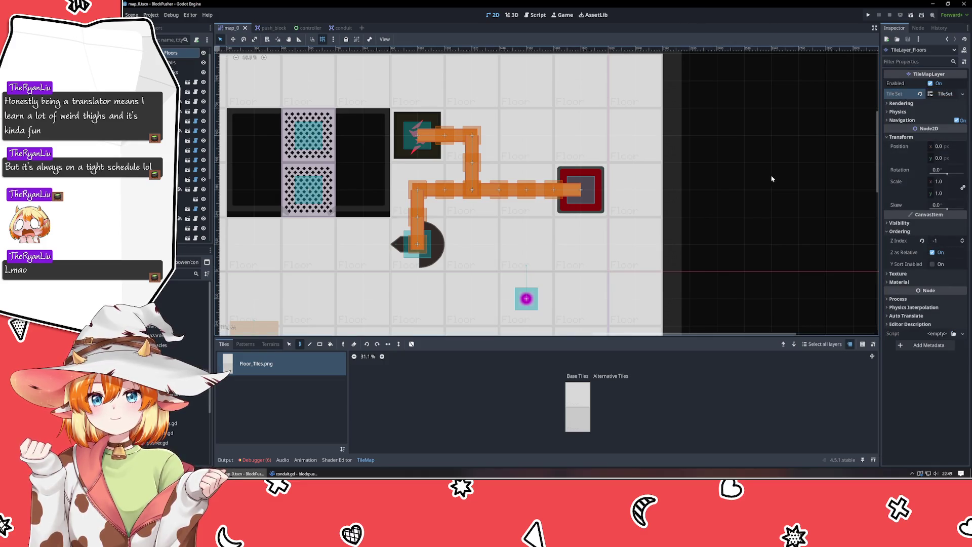
Scroll through conduit.gd once more, then return to Godot with the Debugger panel shown
click(294, 473)
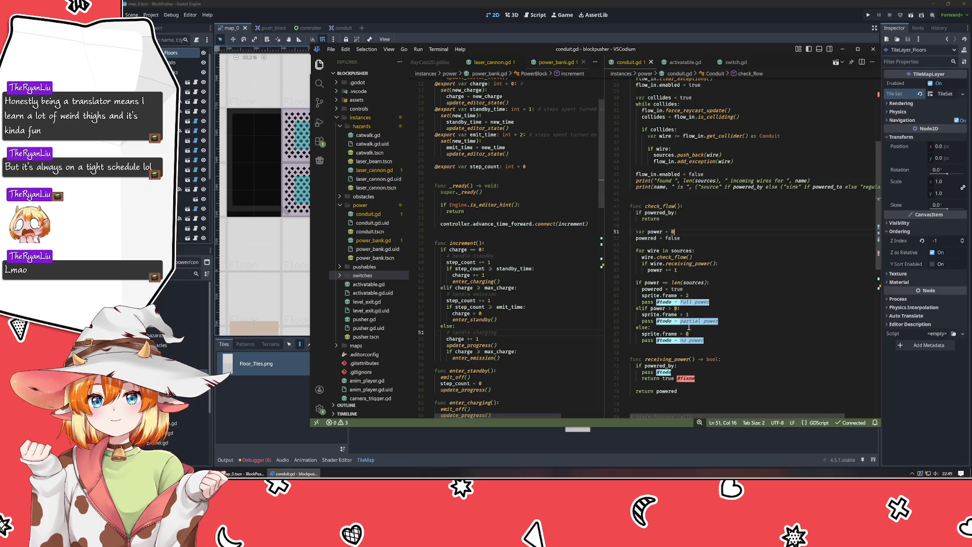
scroll(689, 327, down, 3)
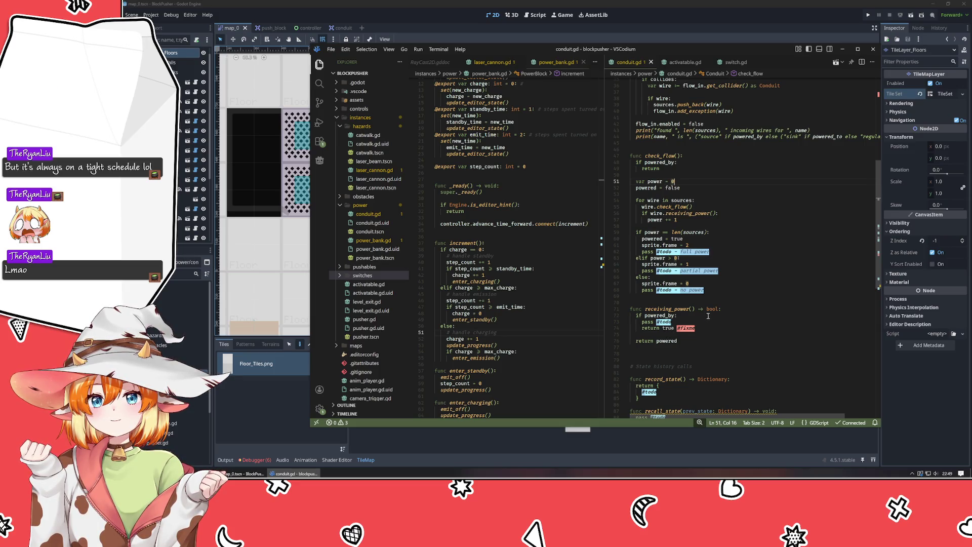
scroll(708, 315, up, 3)
scroll(697, 253, up, 3)
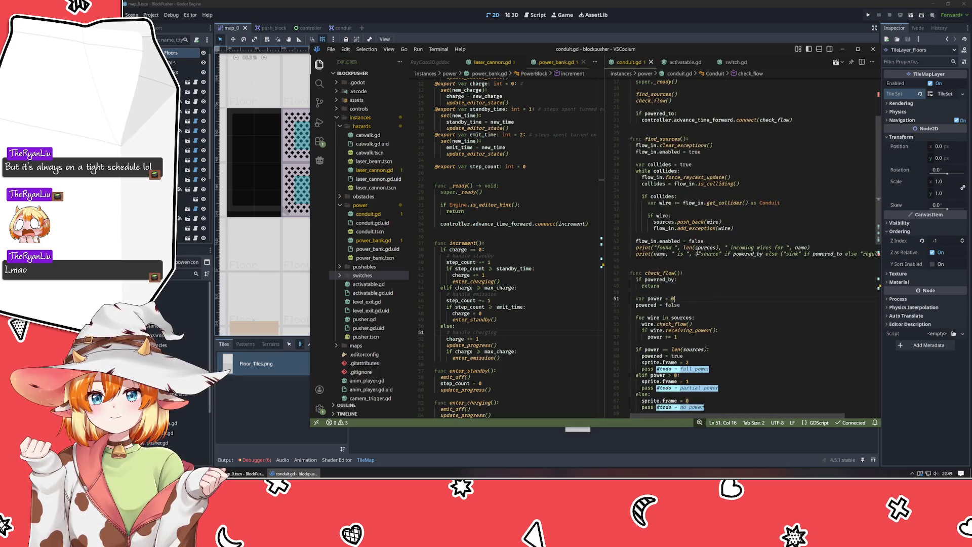
scroll(698, 254, up, 3)
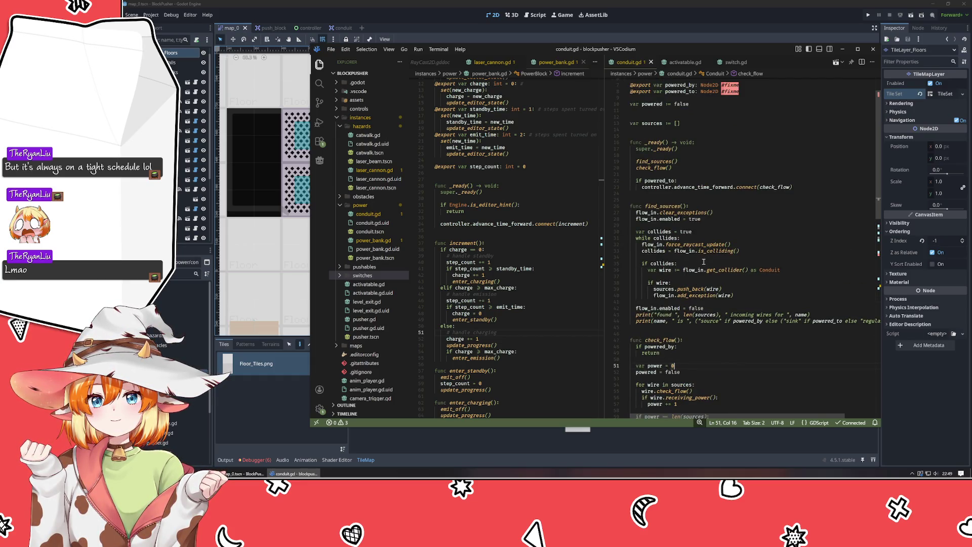
click(244, 473)
click(250, 460)
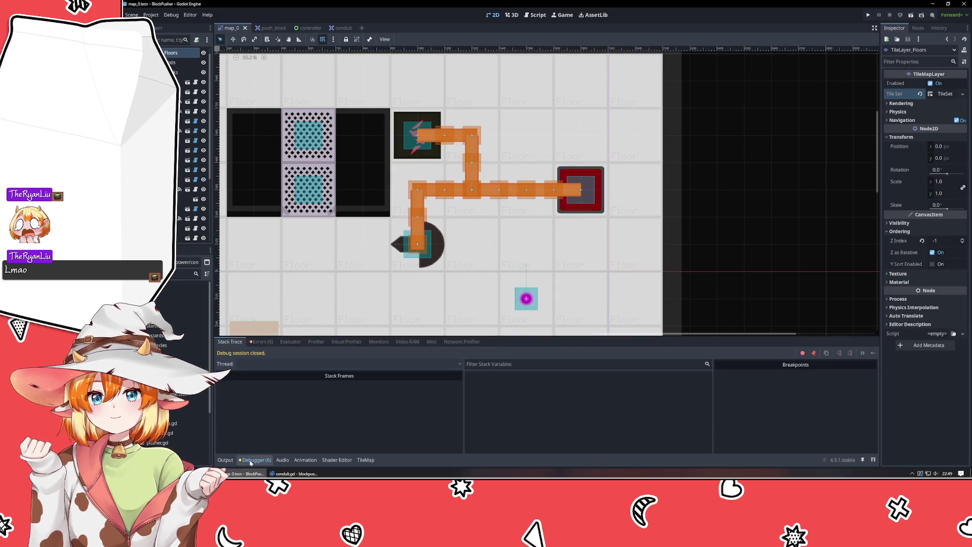
Check the Debugger's Errors tab and the Output log, then bring conduit.gd back to the front
click(256, 342)
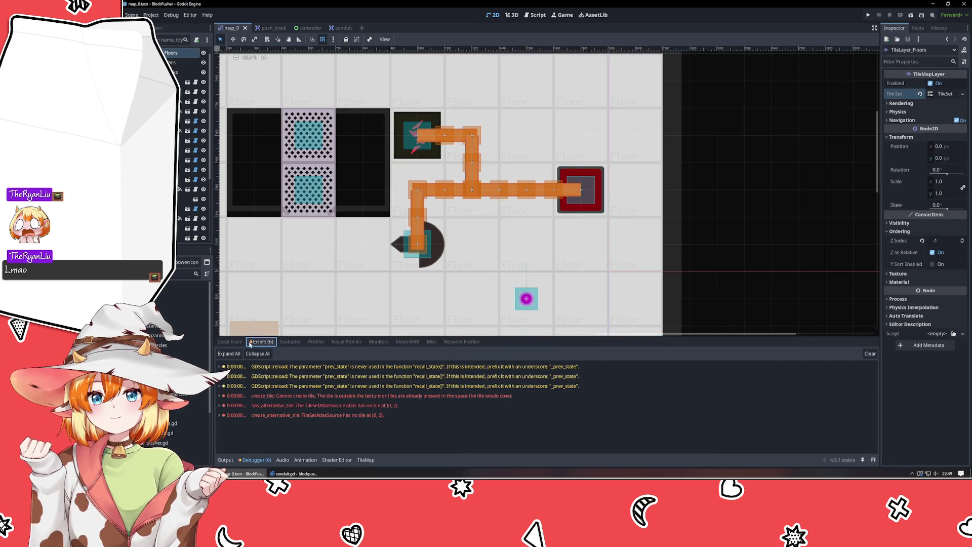
click(225, 460)
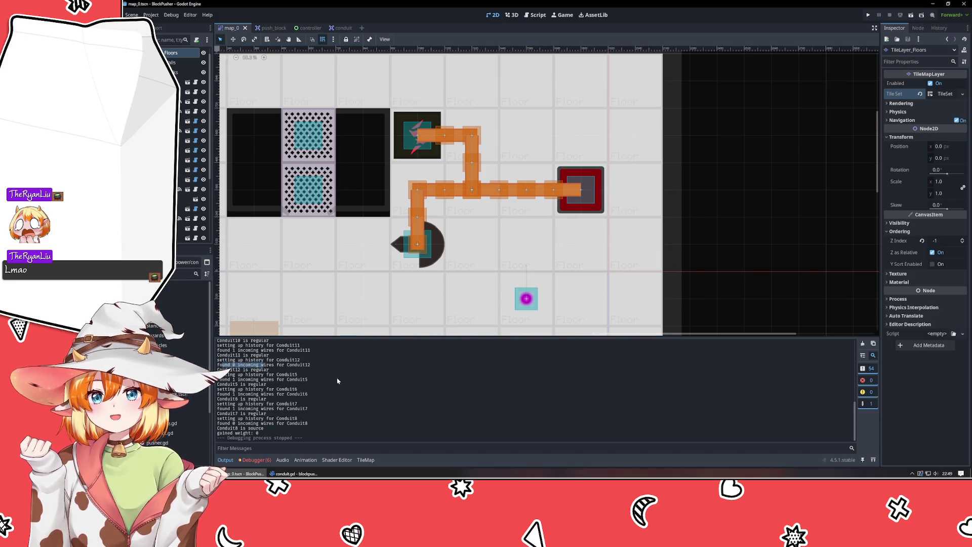
click(294, 473)
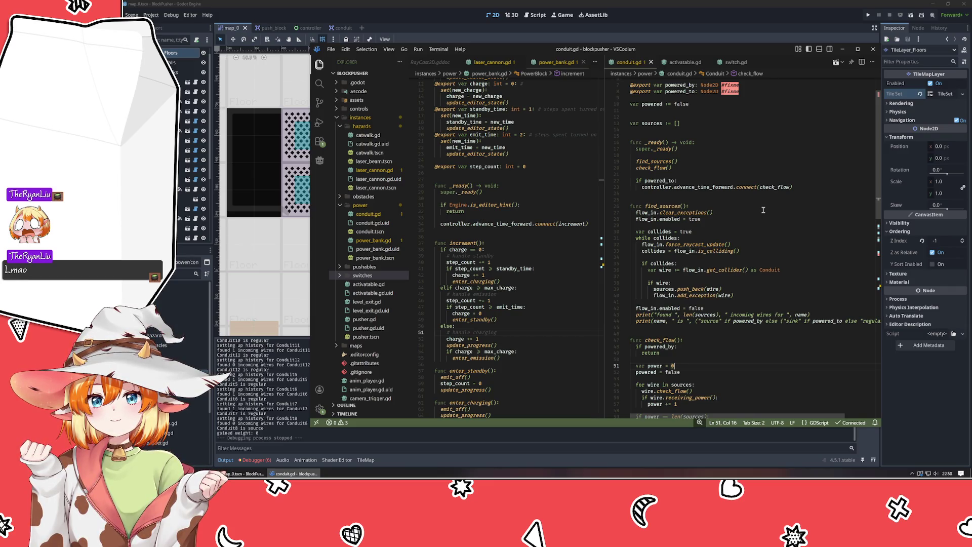
Comment out the fixme 'return true' line in receiving_power
scroll(761, 210, down, 10)
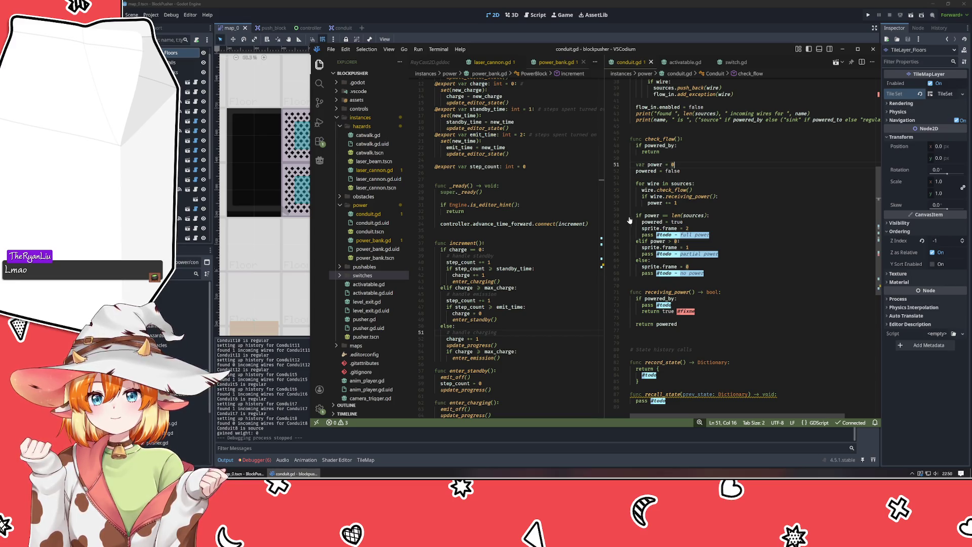
drag(631, 215, 756, 232)
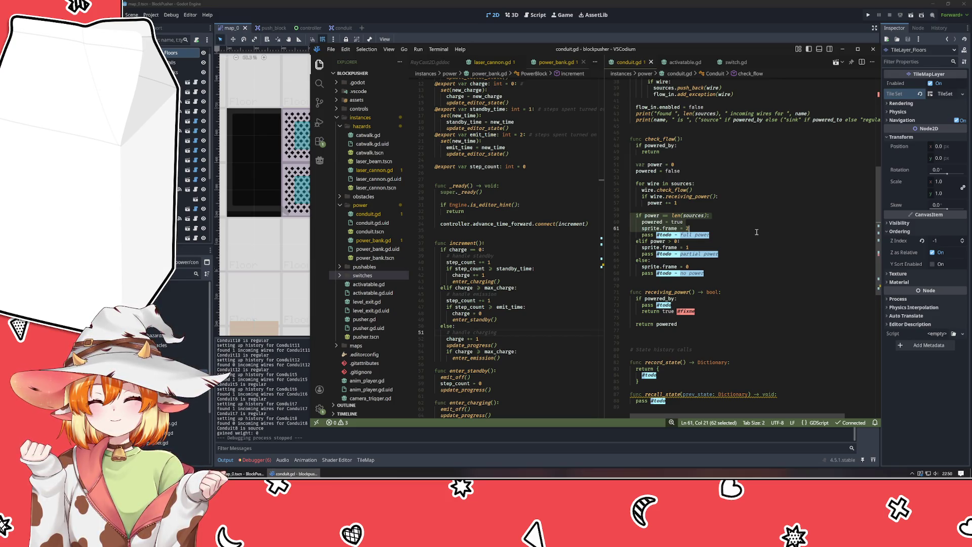
click(757, 232)
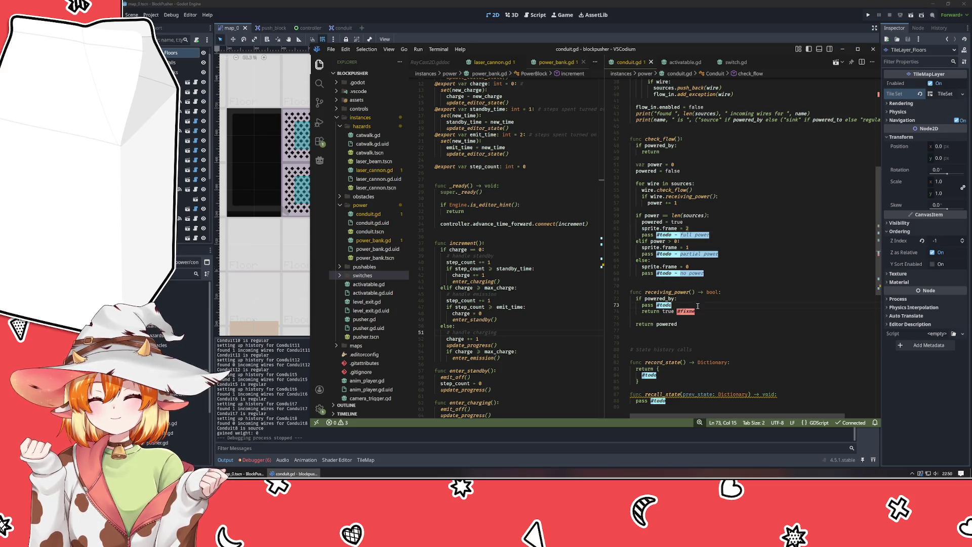
double_click(668, 311)
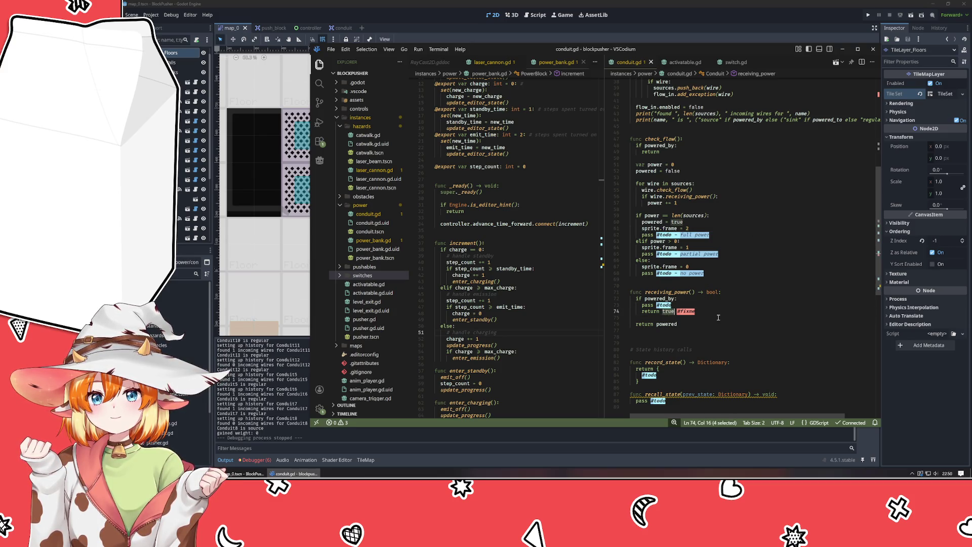
key(ctrl+slash)
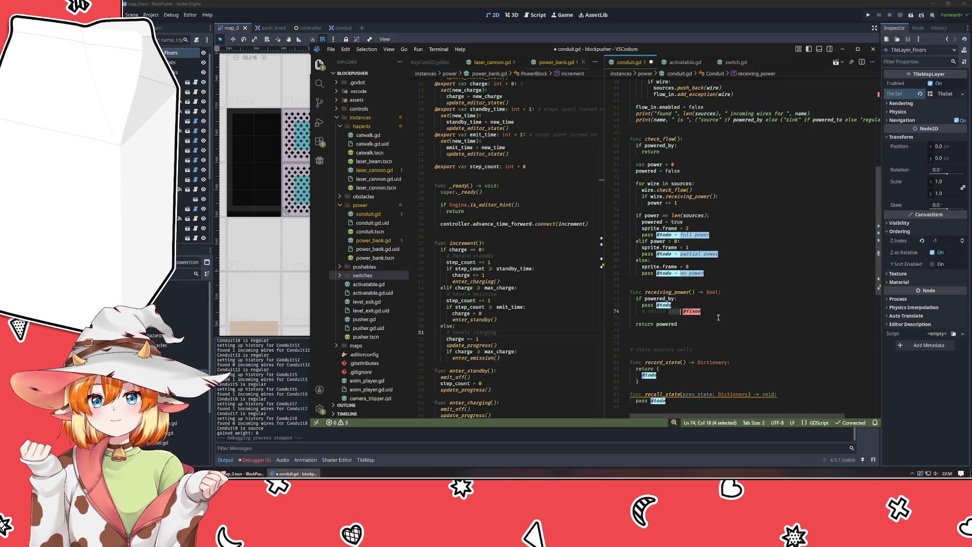
click(718, 318)
scroll(718, 317, up, 10)
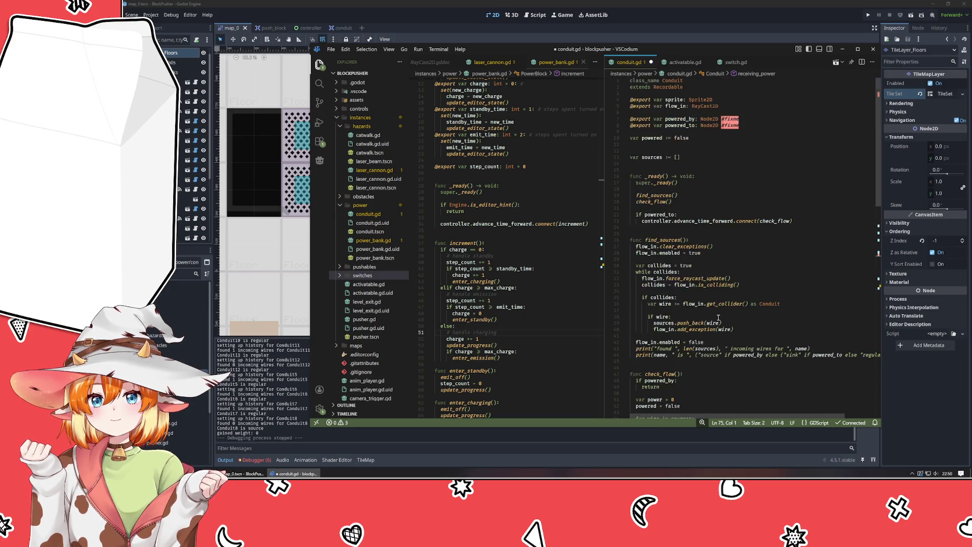
click(631, 137)
text(@ex)
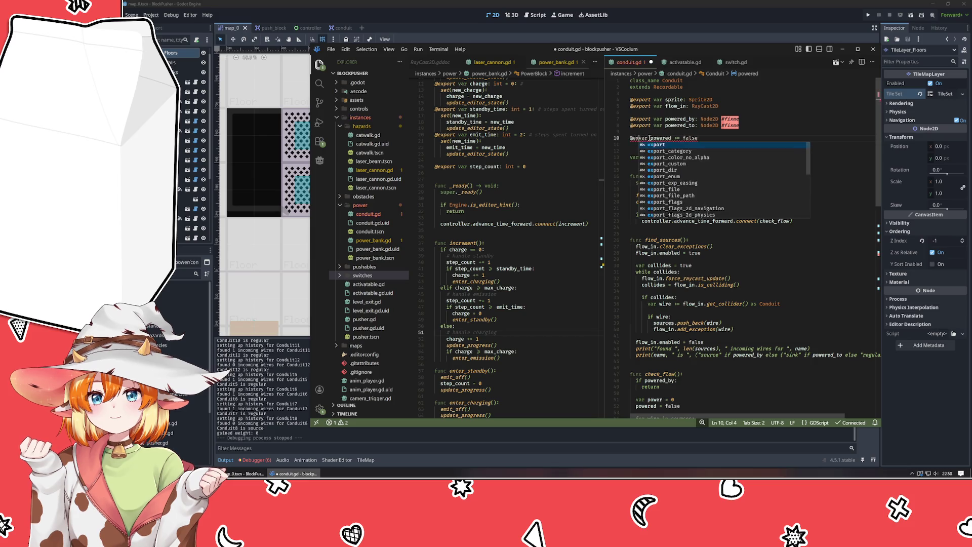
key(Return)
key(ctrl+s)
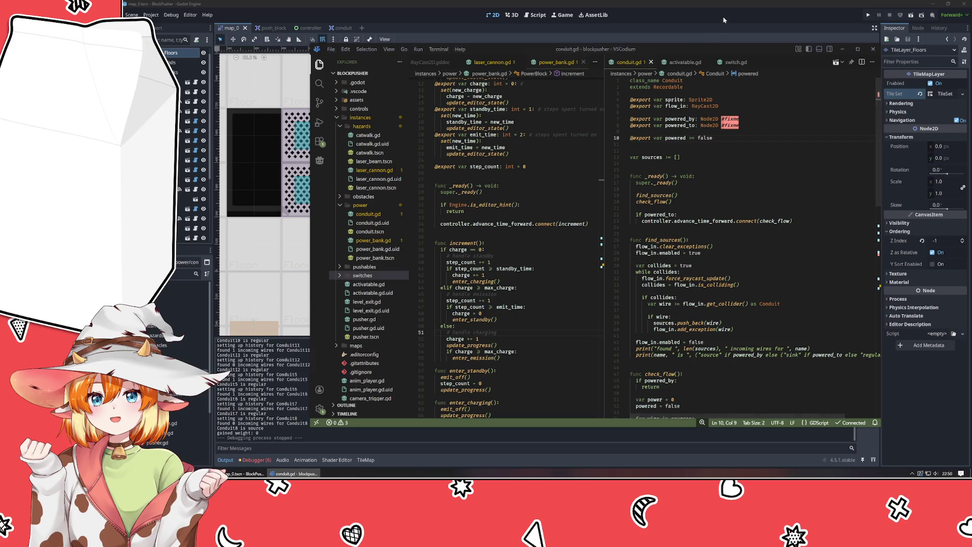
key(alt+Tab)
click(424, 140)
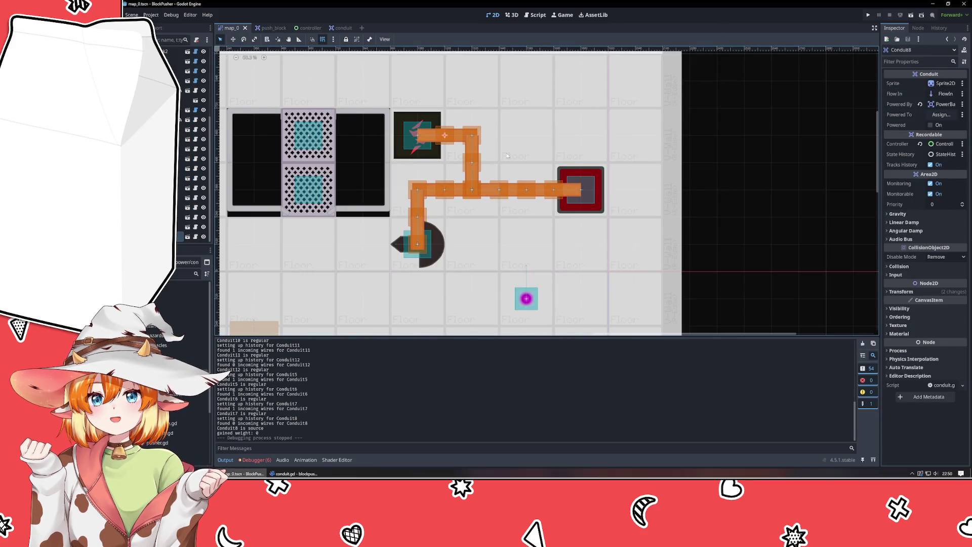
Turn on Powered for Conduit8 and test-run the level to see the wire light up yellow
click(930, 125)
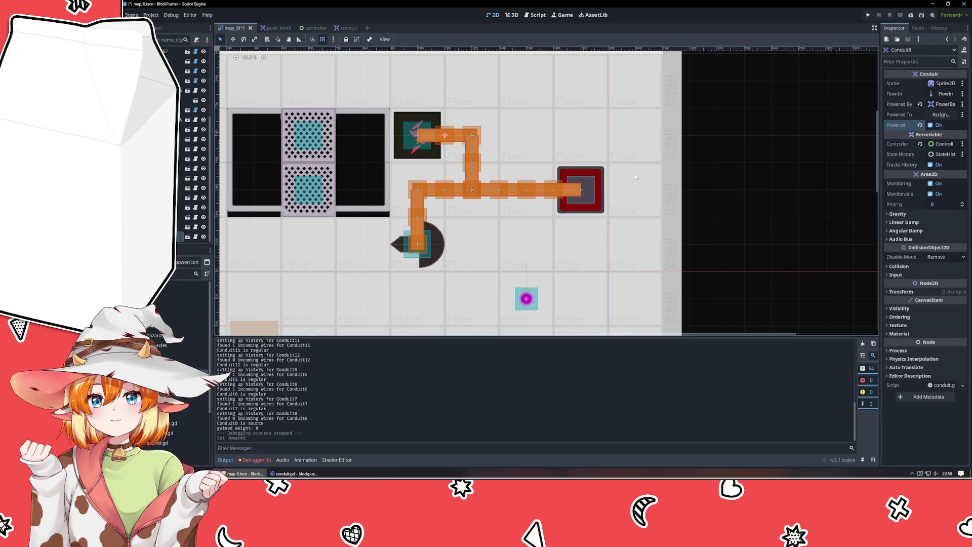
click(848, 122)
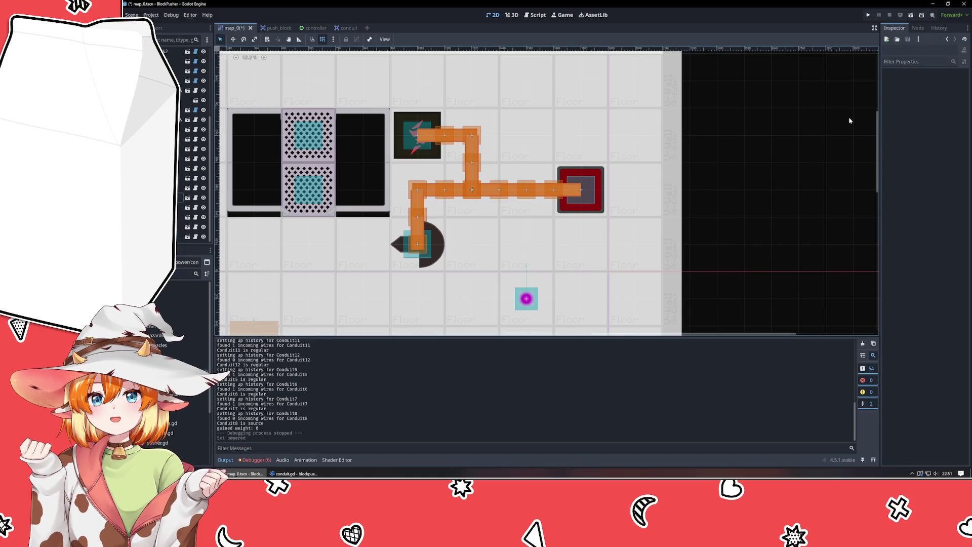
click(872, 18)
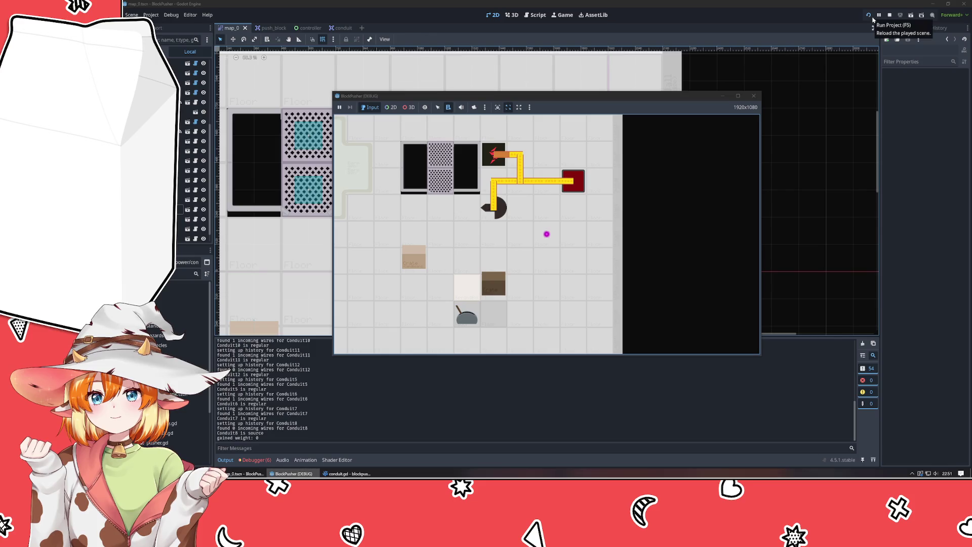
click(754, 95)
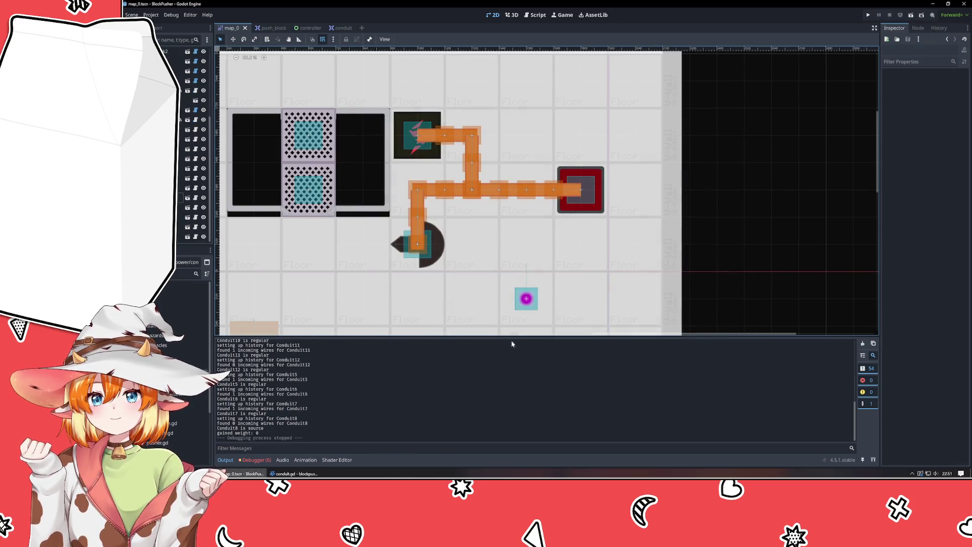
key(alt+Tab)
click(709, 238)
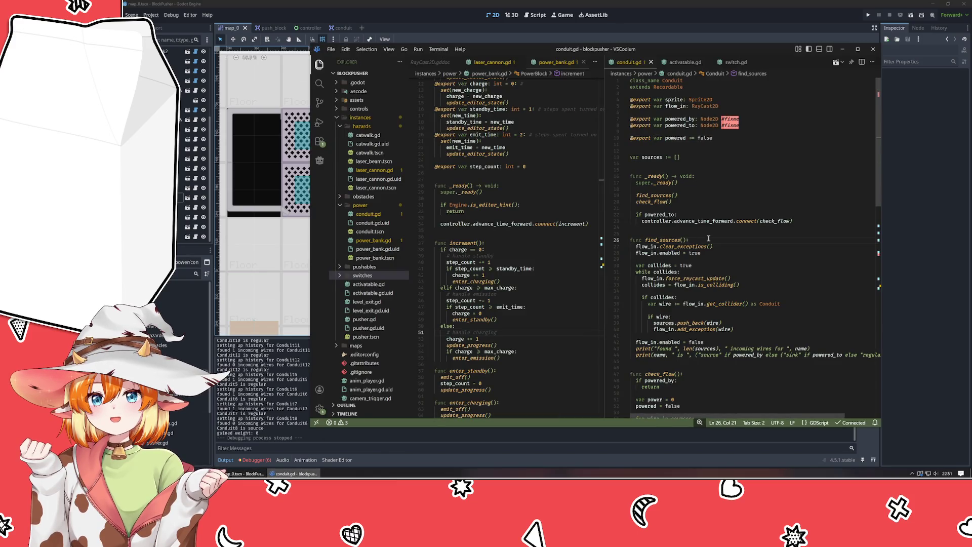
Inspect the fixme in receiving_power and highlight every use of powered in conduit.gd
scroll(705, 238, down, 10)
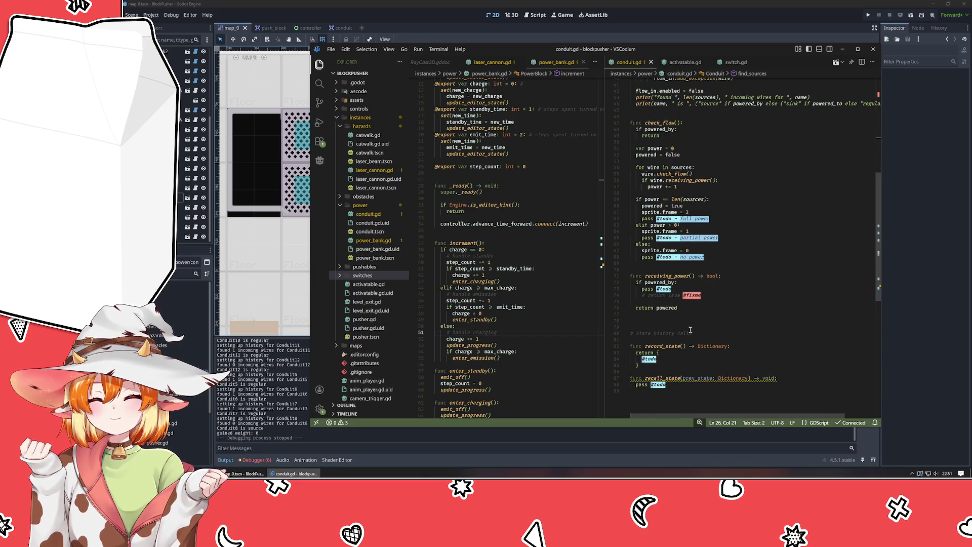
scroll(669, 320, up, 3)
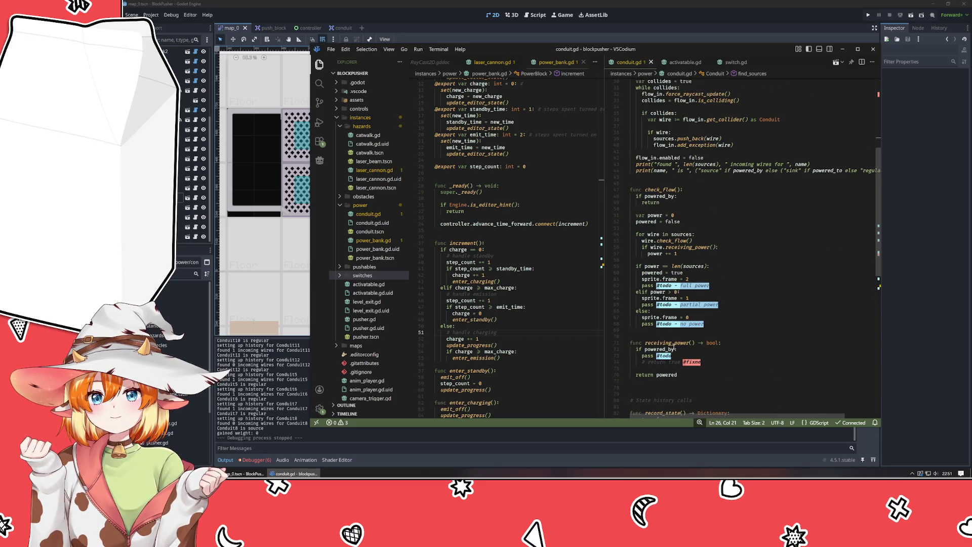
click(768, 363)
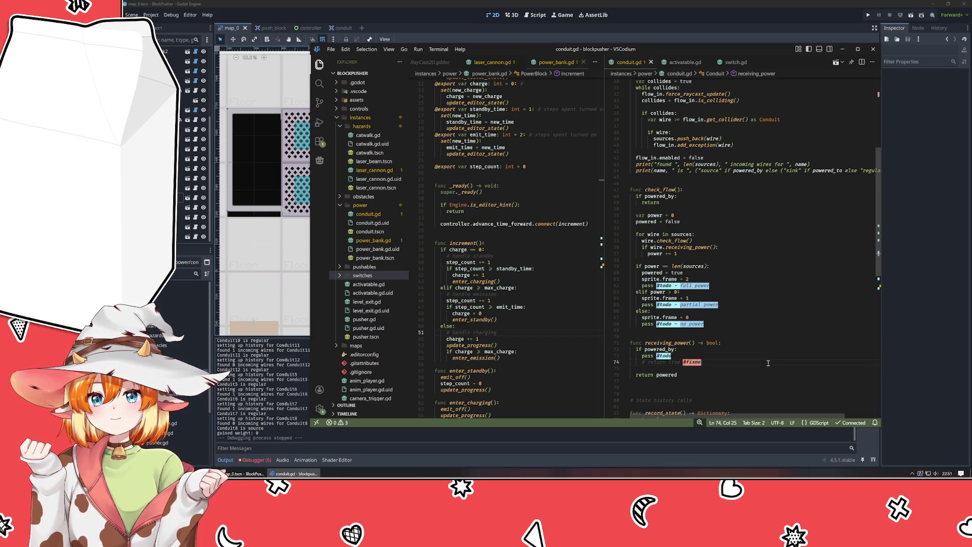
mouse_move(656, 349)
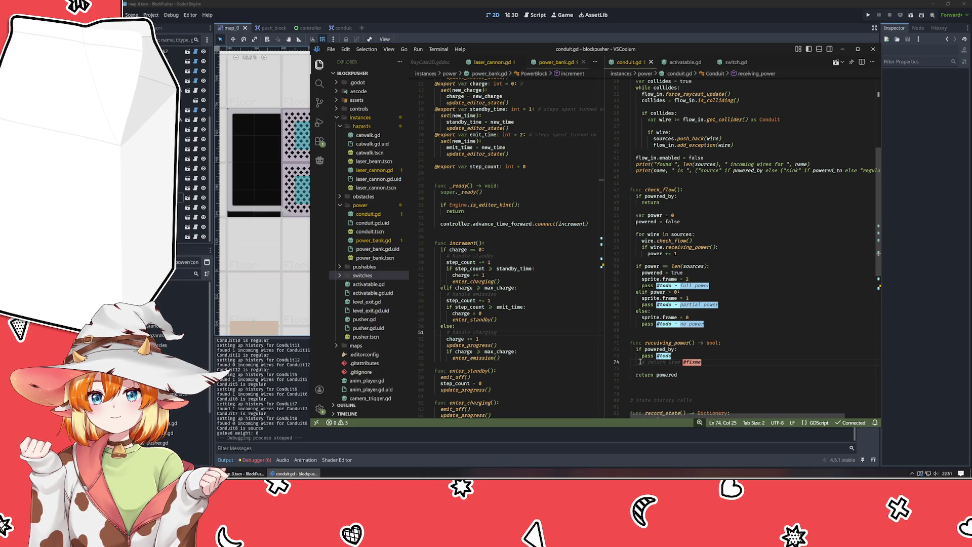
click(665, 376)
Select check_flow's wire.receiving_power() condition line, then select Conduit12 on the Godot map
scroll(709, 254, up, 10)
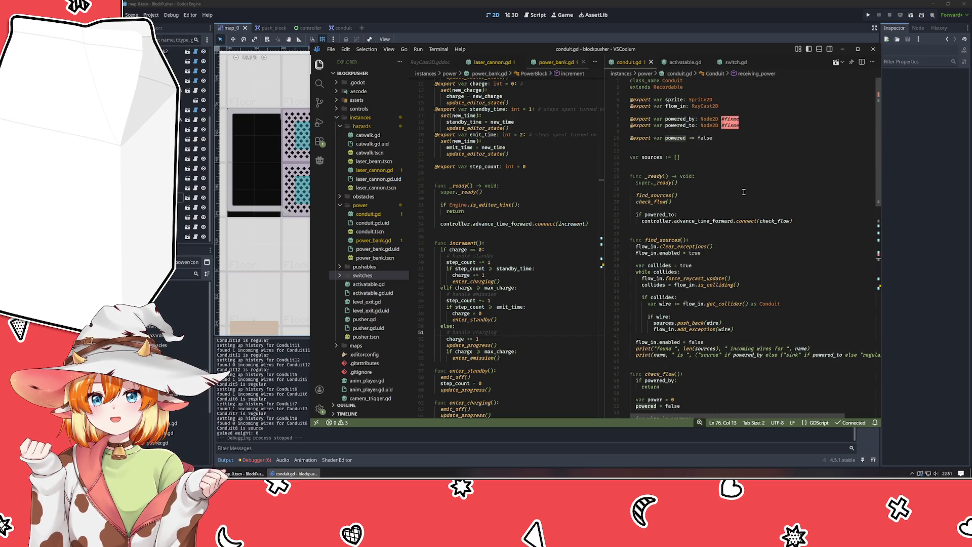
scroll(744, 192, down, 5)
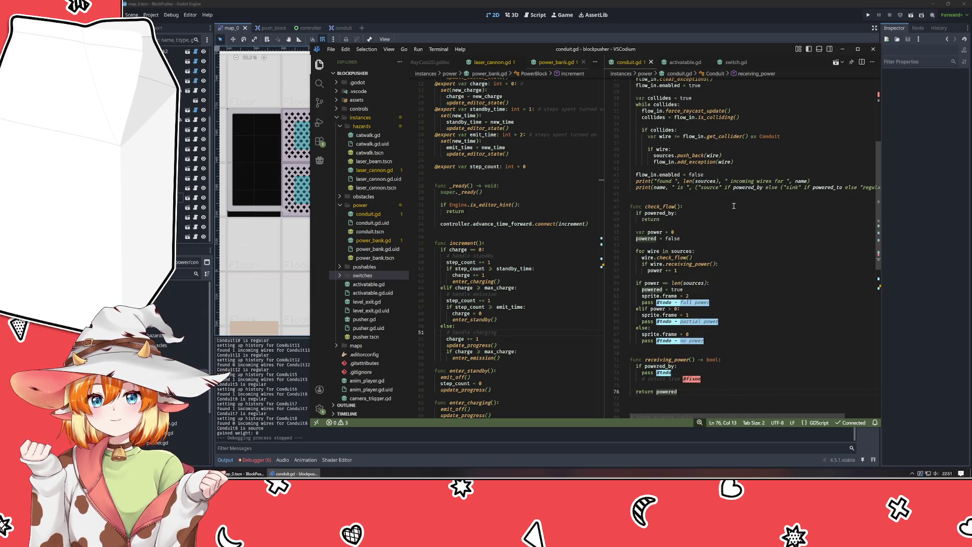
scroll(734, 206, down, 2)
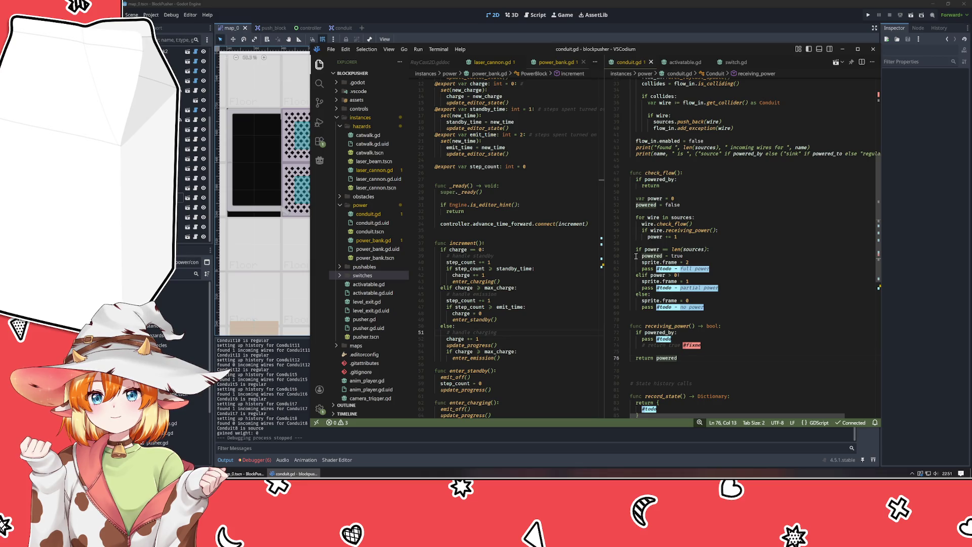
click(718, 249)
drag(718, 249, 620, 247)
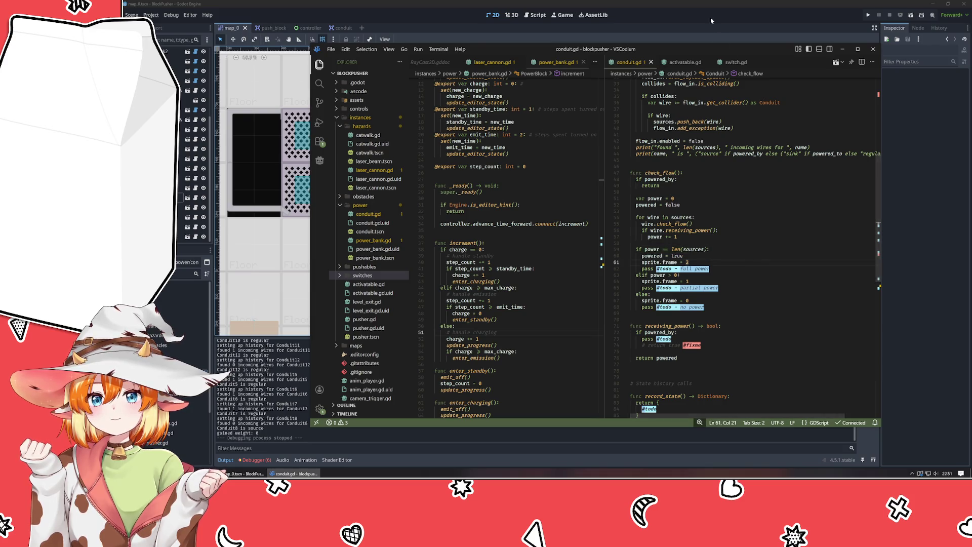
key(alt+Tab)
click(573, 194)
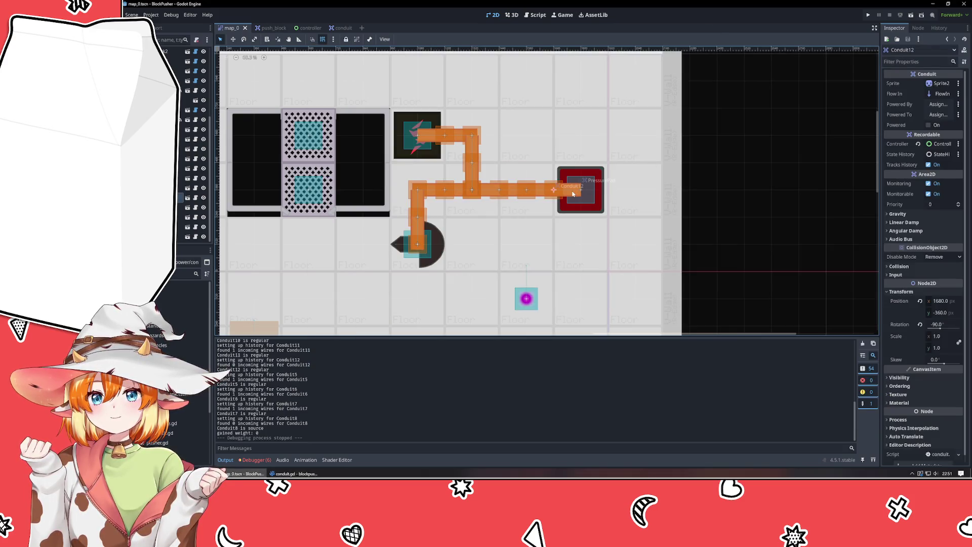
Make PowerBank Conduit12's power source, check Conduit8, and run the level
click(940, 104)
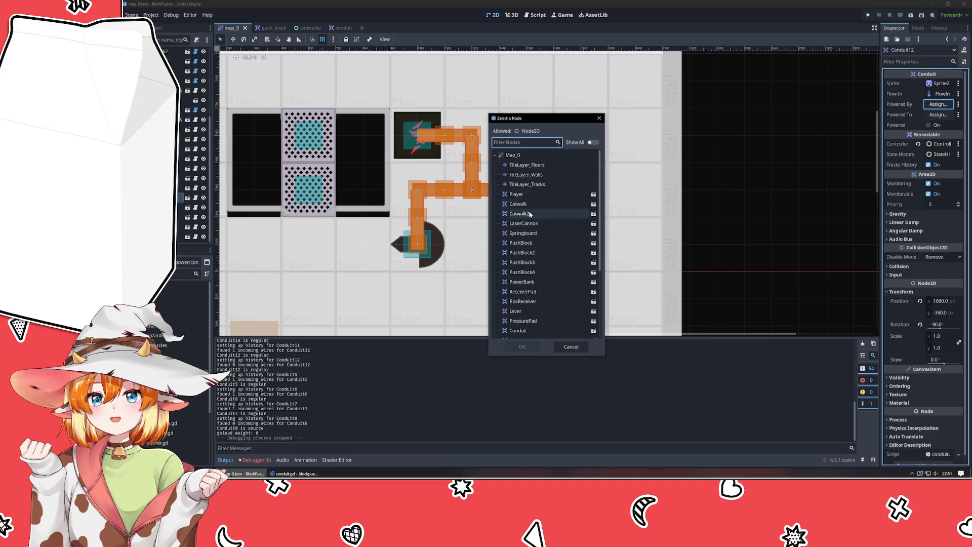
click(538, 282)
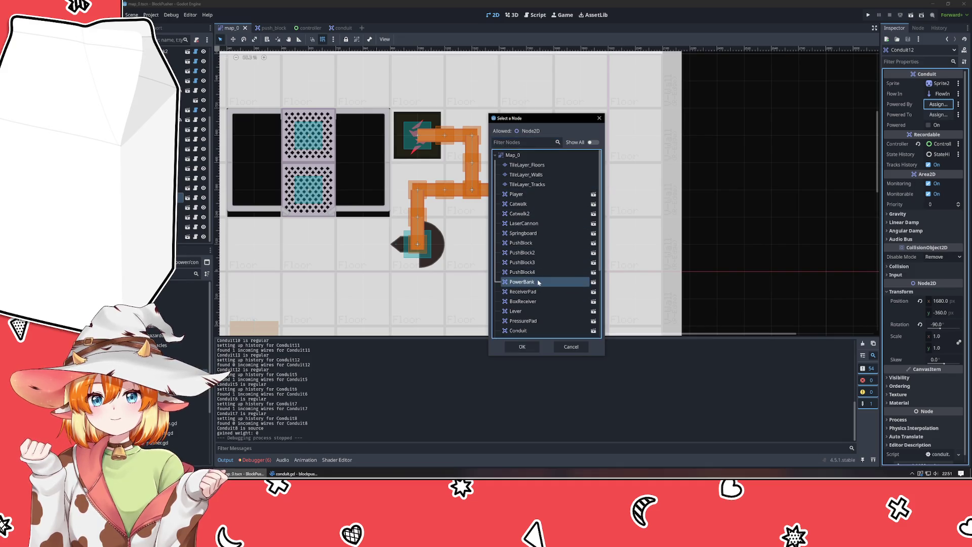
click(774, 187)
click(555, 192)
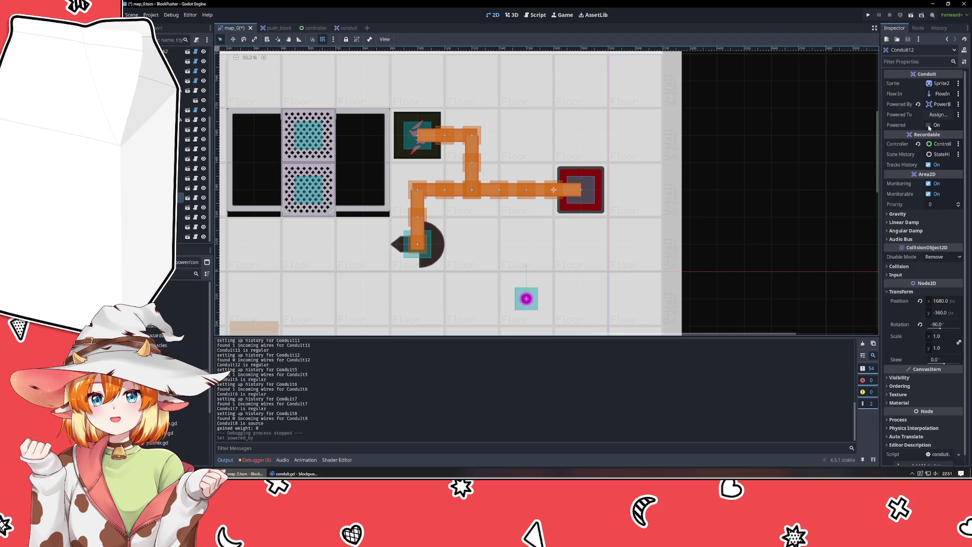
click(435, 134)
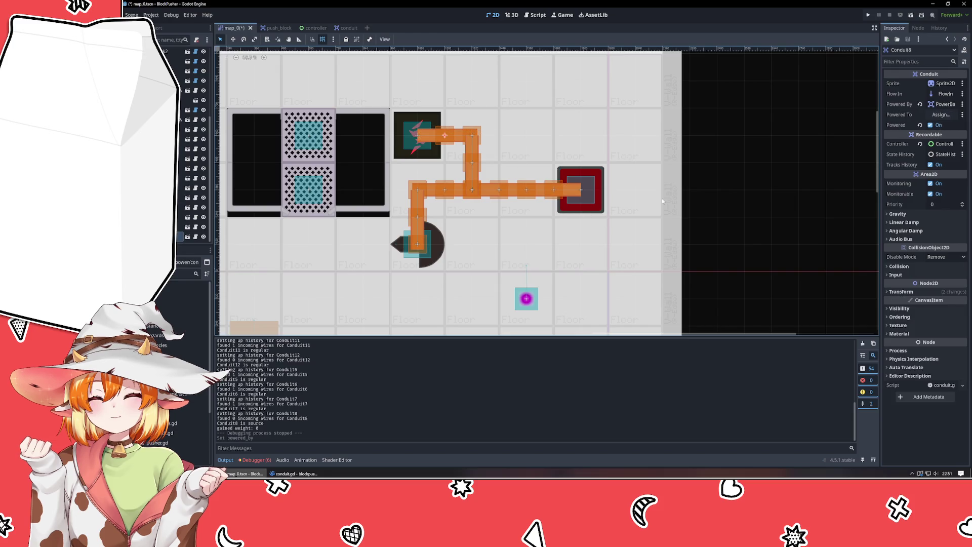
click(868, 15)
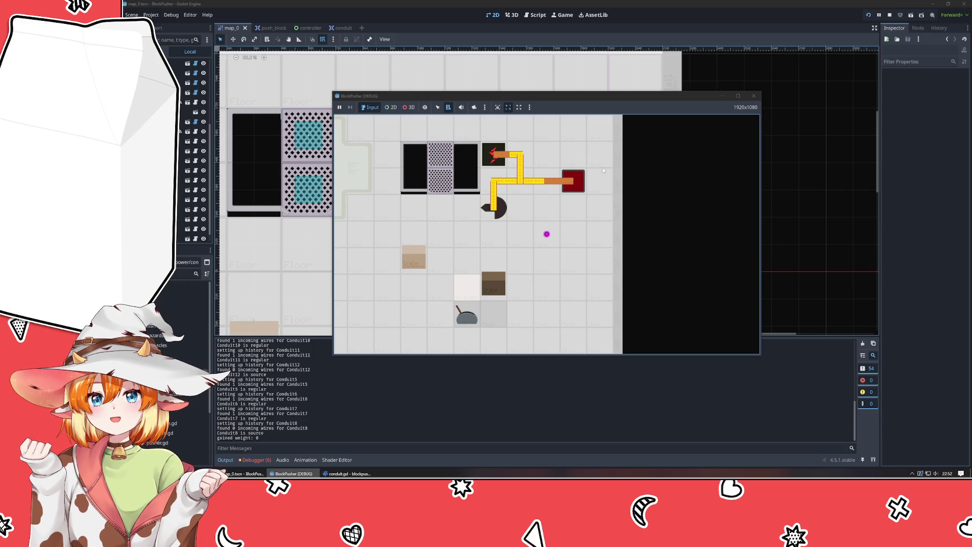
Close the game, inspect Conduit9 and mark its incoming-wire log lines, then return to conduit.gd
click(754, 96)
scroll(484, 186, up, 3)
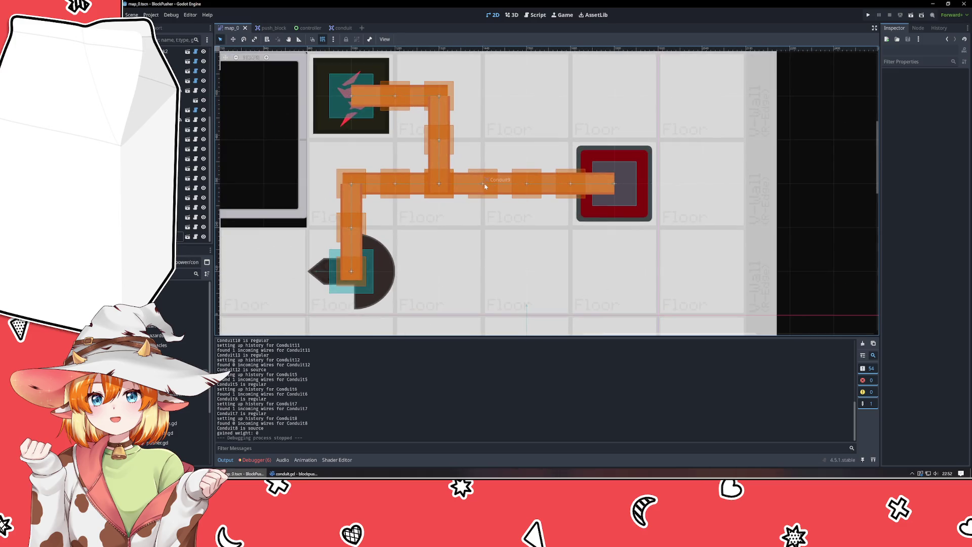
click(485, 185)
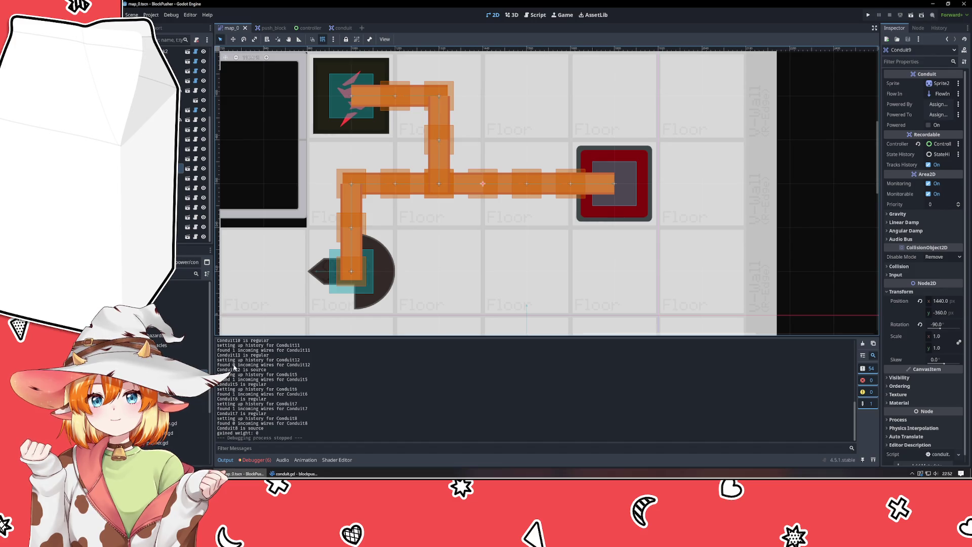
scroll(233, 366, up, 2)
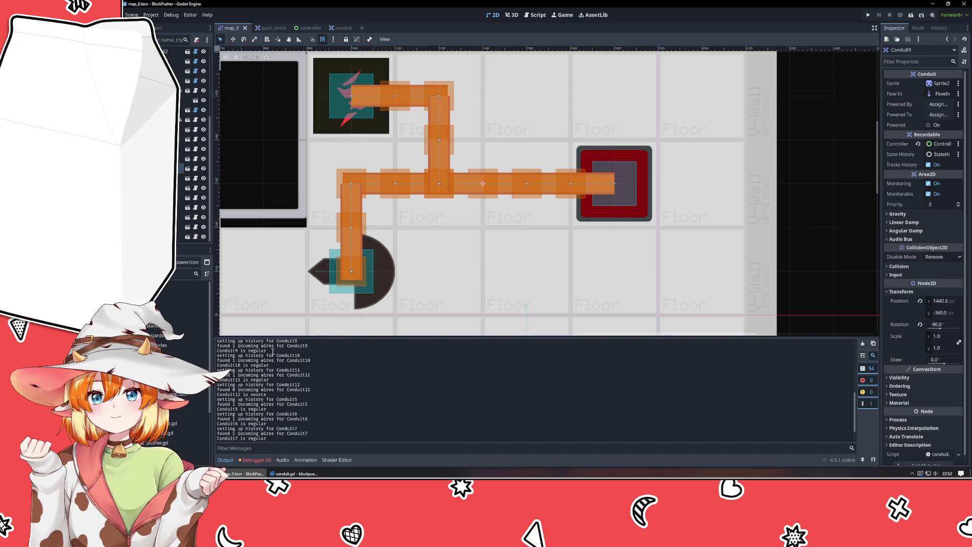
drag(267, 350, 218, 345)
scroll(290, 366, up, 1)
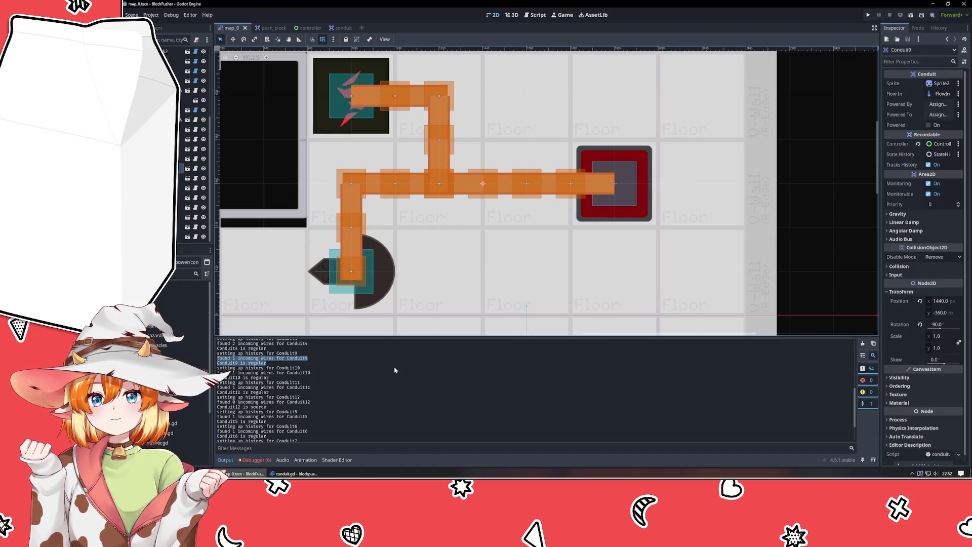
click(293, 474)
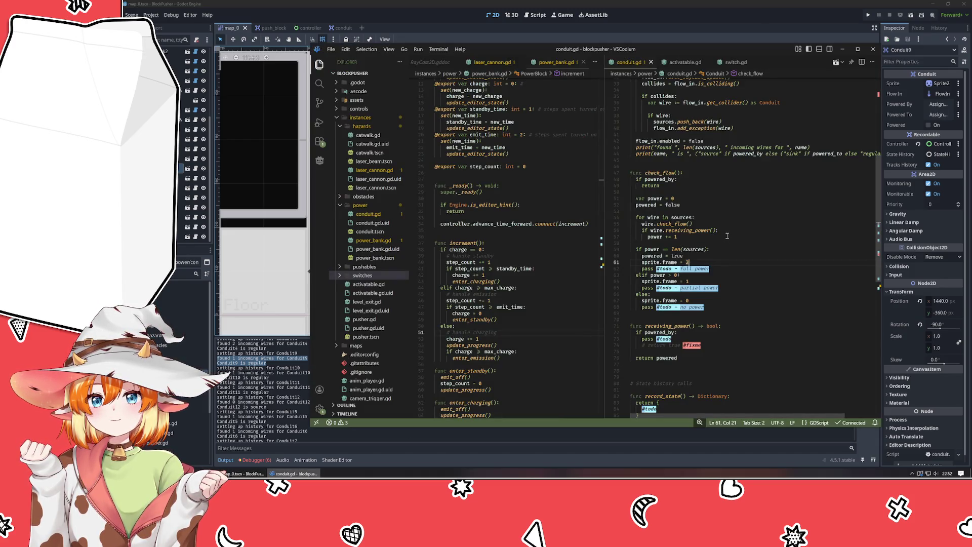
Under 'if wire:' in find_sources add print(name, " reads from ", wire.name) and save conduit.gd
scroll(776, 174, up, 3)
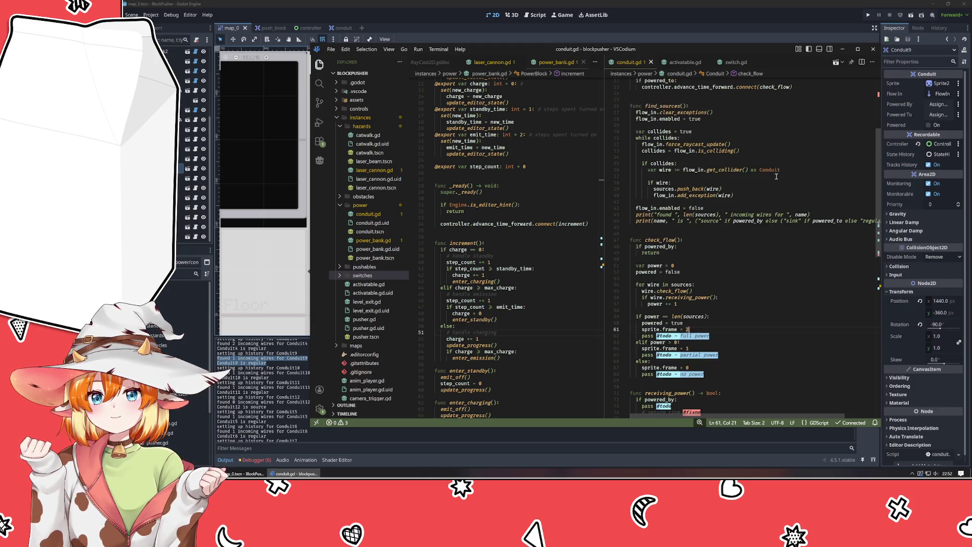
click(730, 207)
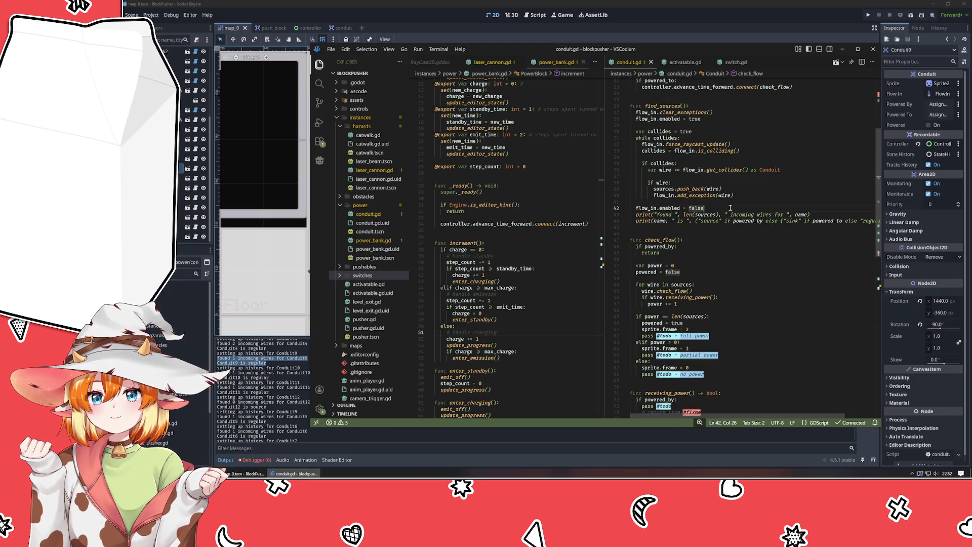
click(825, 214)
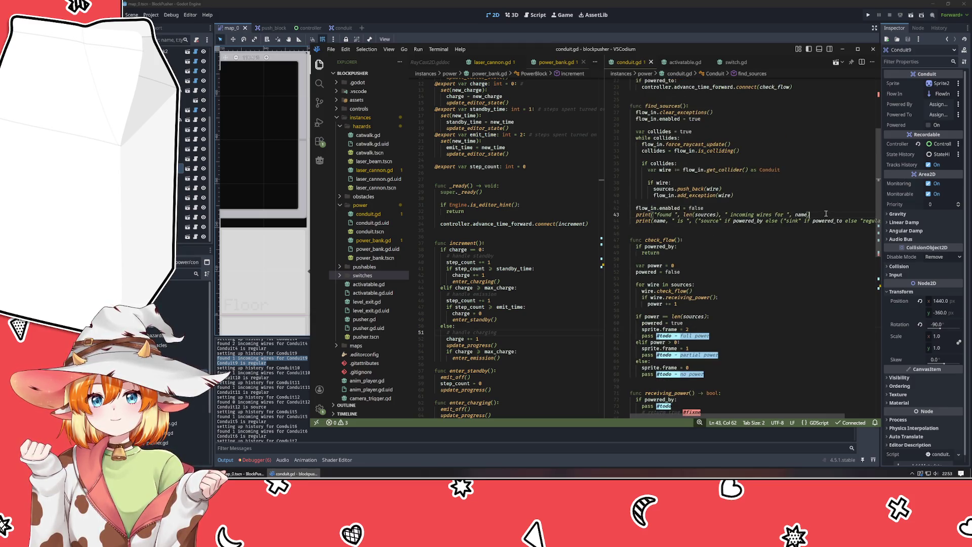
click(768, 166)
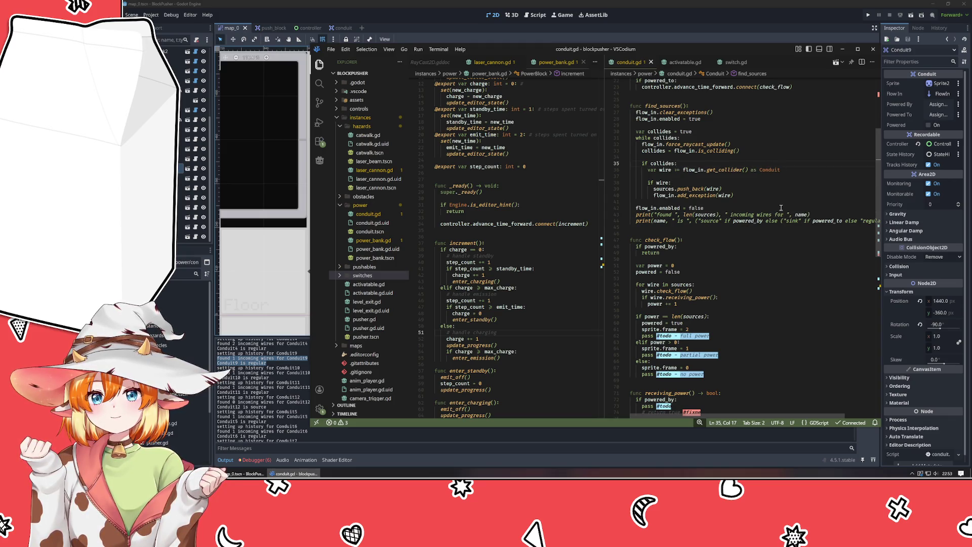
click(762, 185)
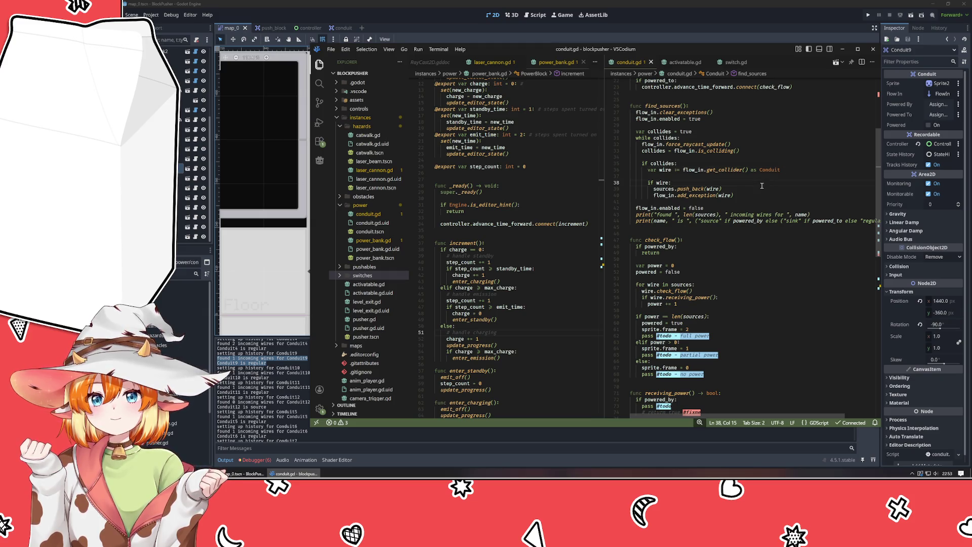
key(Return)
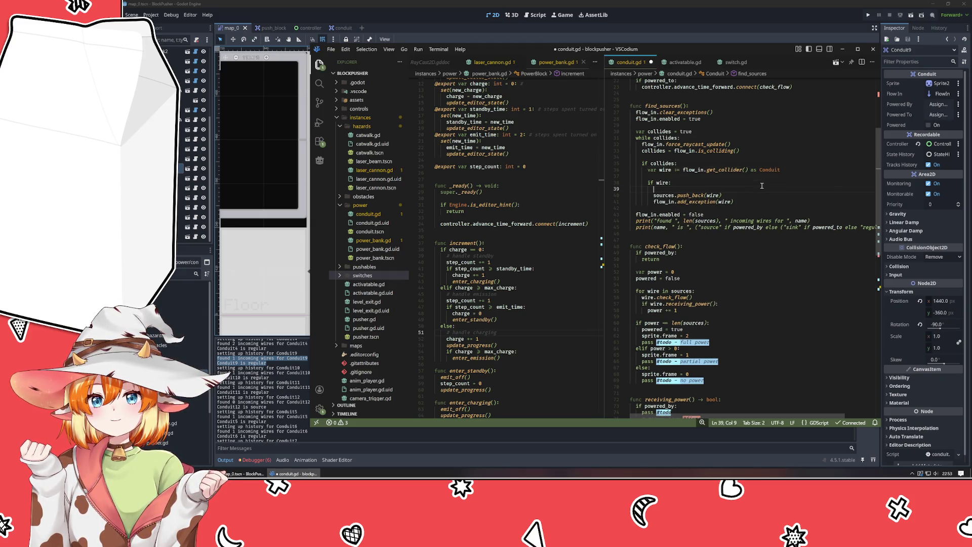
text(print()
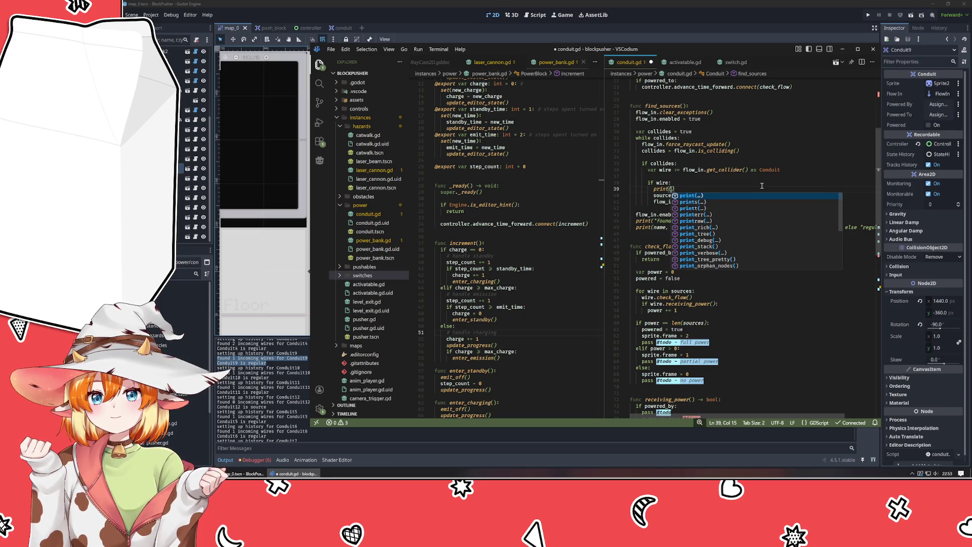
text(name)
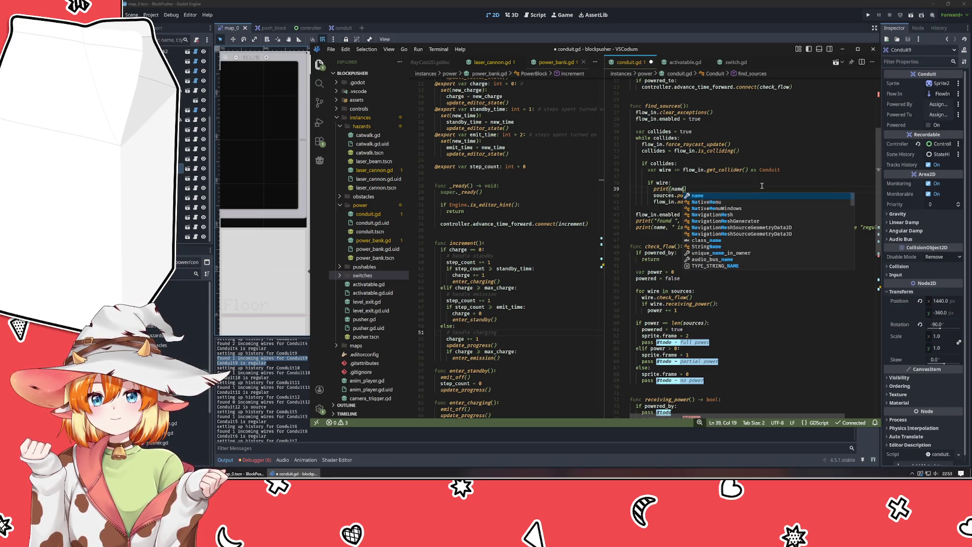
text(, " reads)
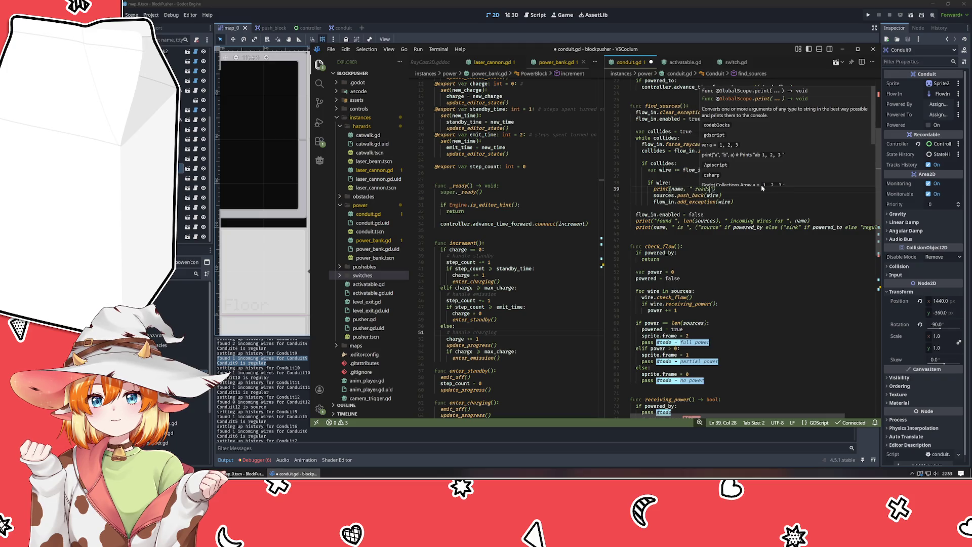
text( from ", )
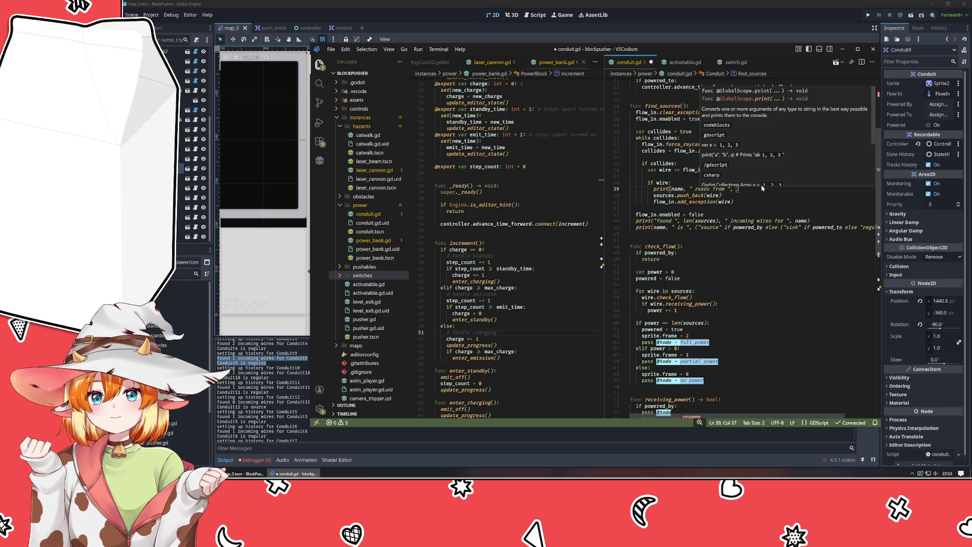
text(wire.name)
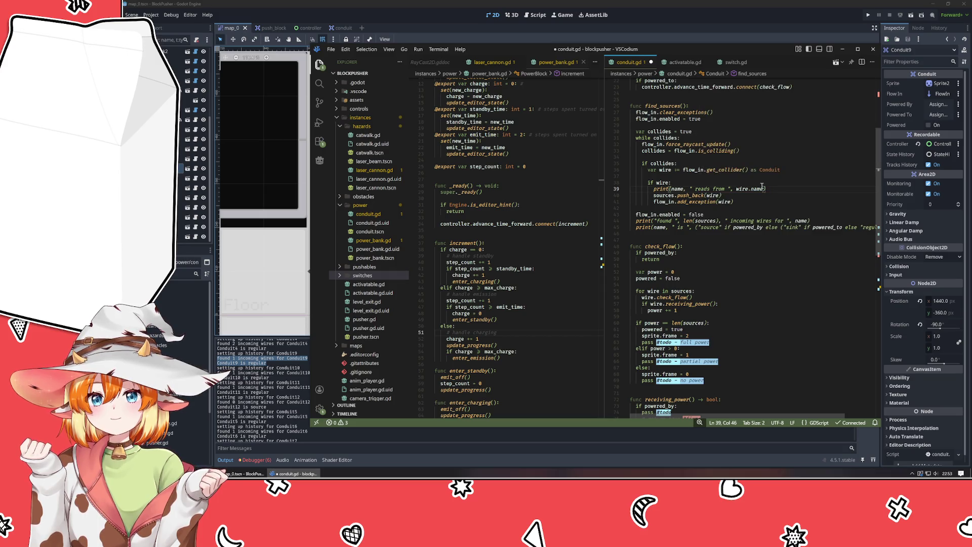
key(ctrl+s)
Wrap the source/sink expression on line 45 in parentheses, add an empty print() below, and run
click(695, 227)
text(()
key(End)
text())
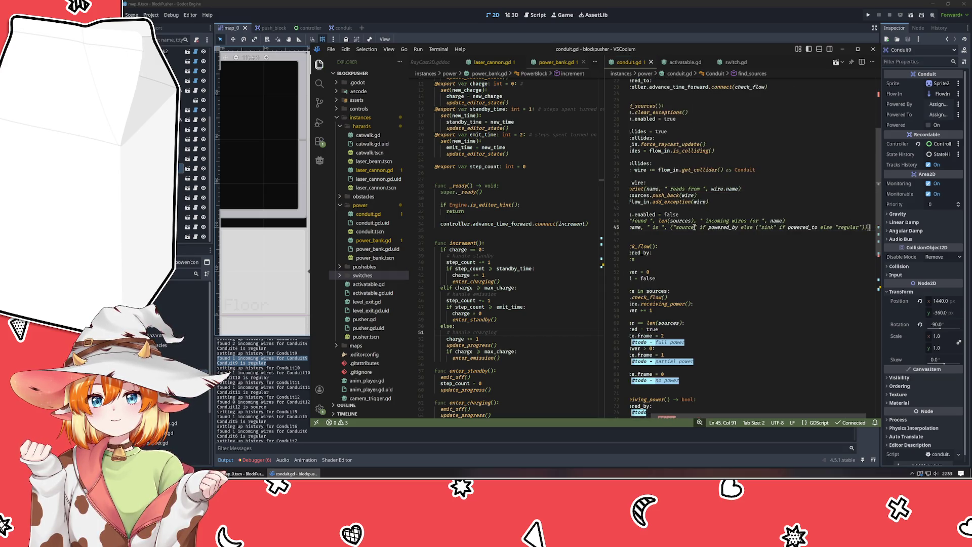
key(Left)
key(Left)
key(Left)
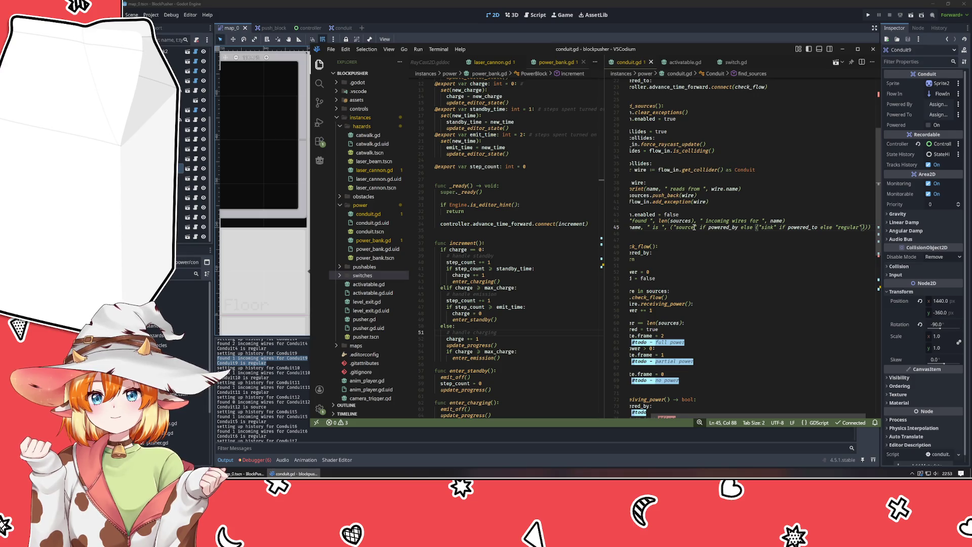
key(Home)
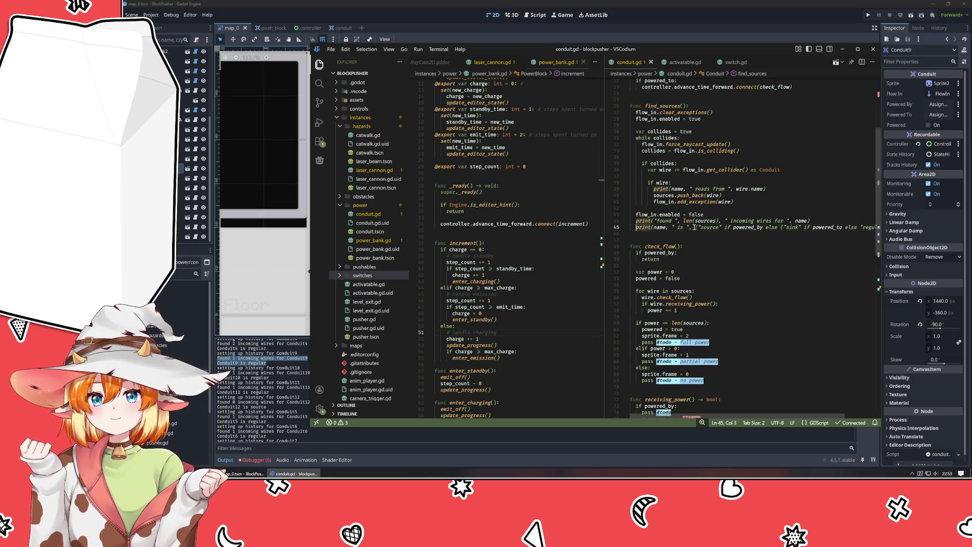
key(End)
key(Return)
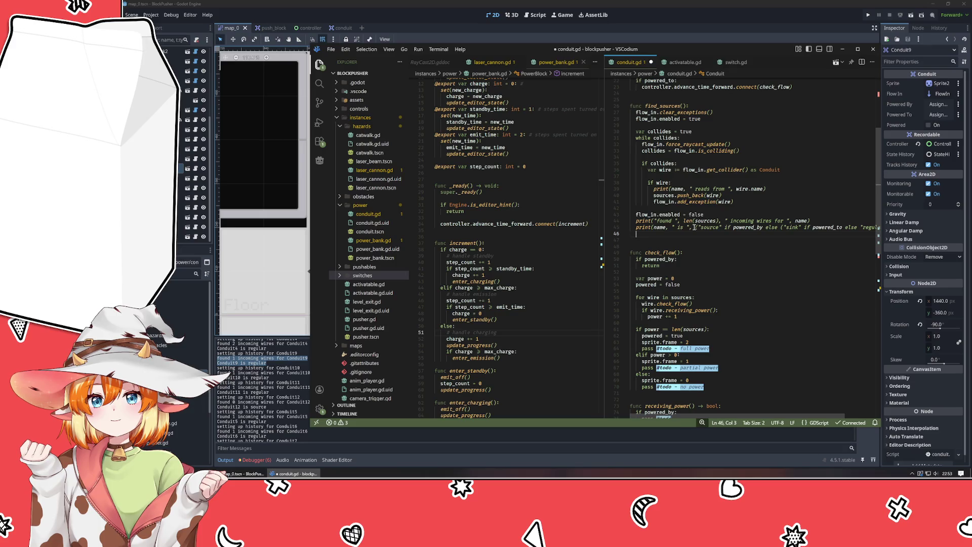
text(print())
key(Left)
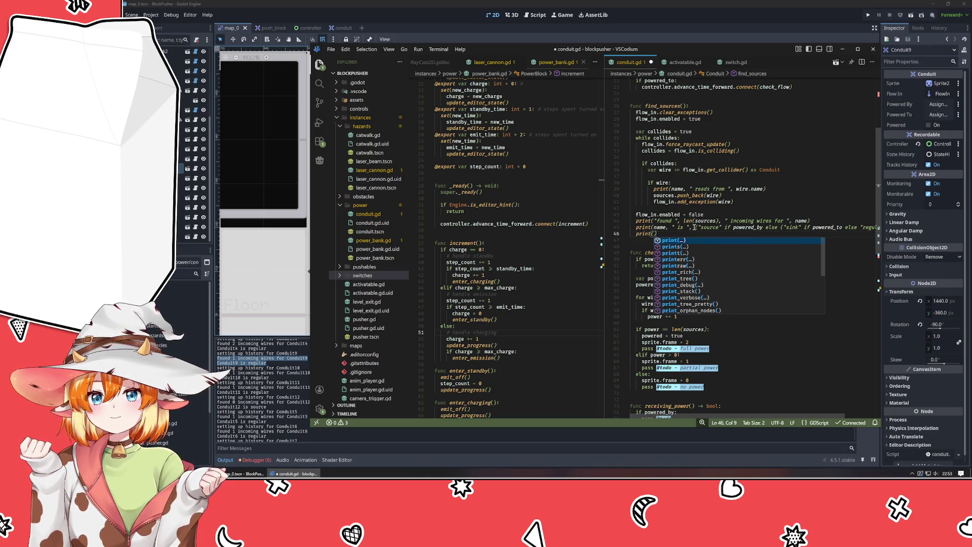
click(868, 15)
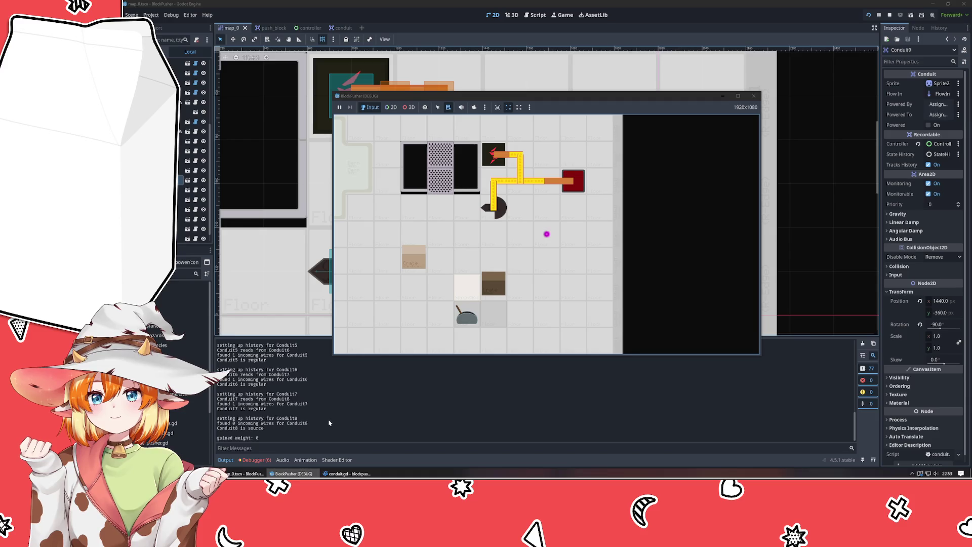
Scroll the Output log through the reads-from messages, then bring the map_0 scene forward
scroll(329, 422, up, 1)
scroll(329, 425, up, 5)
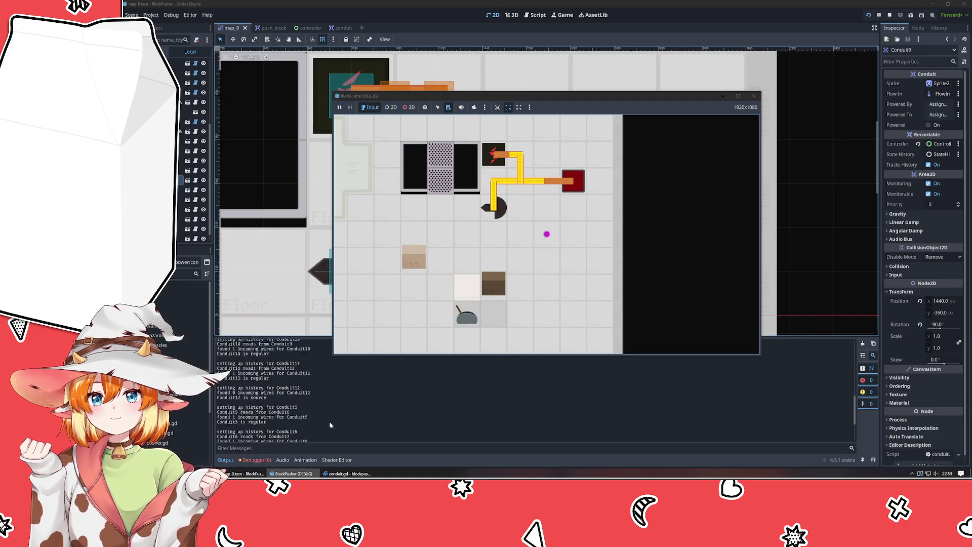
scroll(330, 425, down, 1)
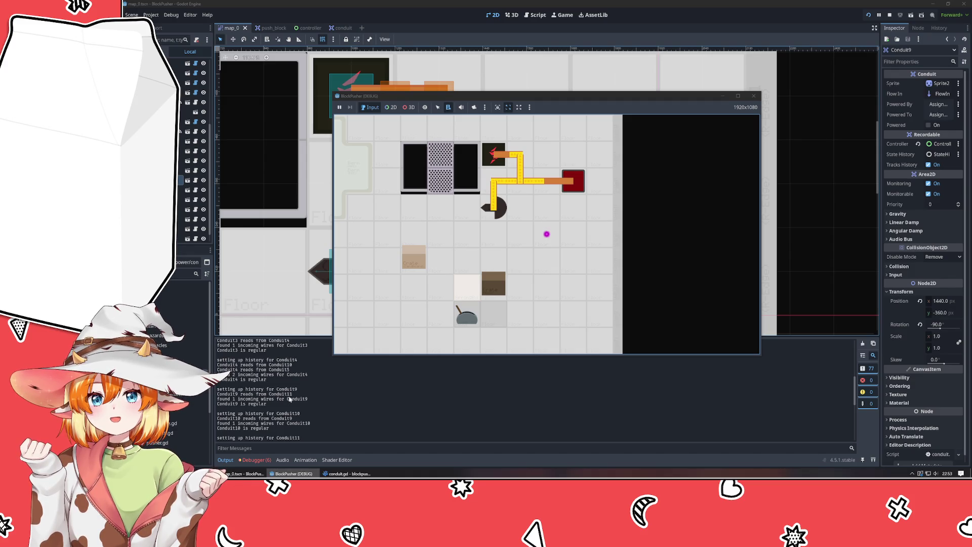
click(313, 400)
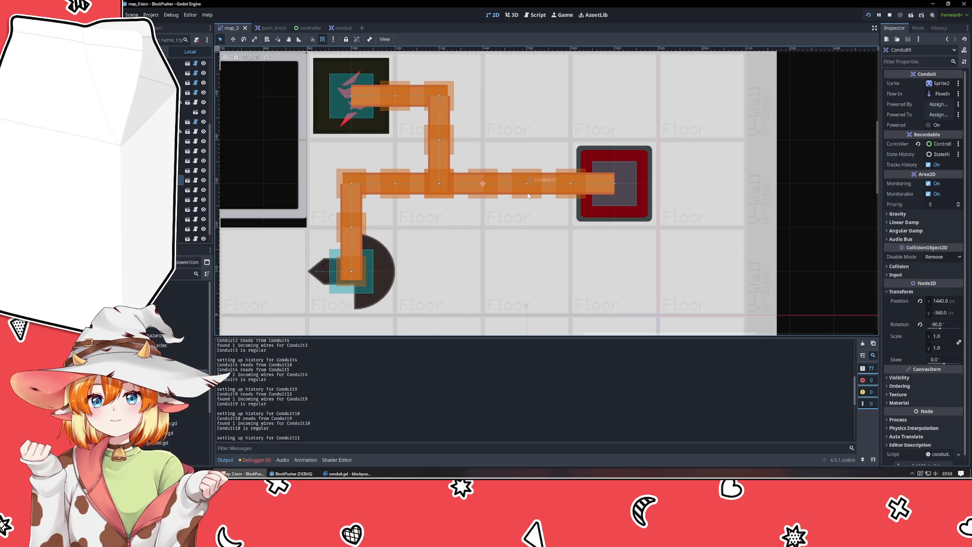
Scroll the Output log comparing each conduit's reads-from entries to the layout, then return to conduit.gd
scroll(330, 405, down, 2)
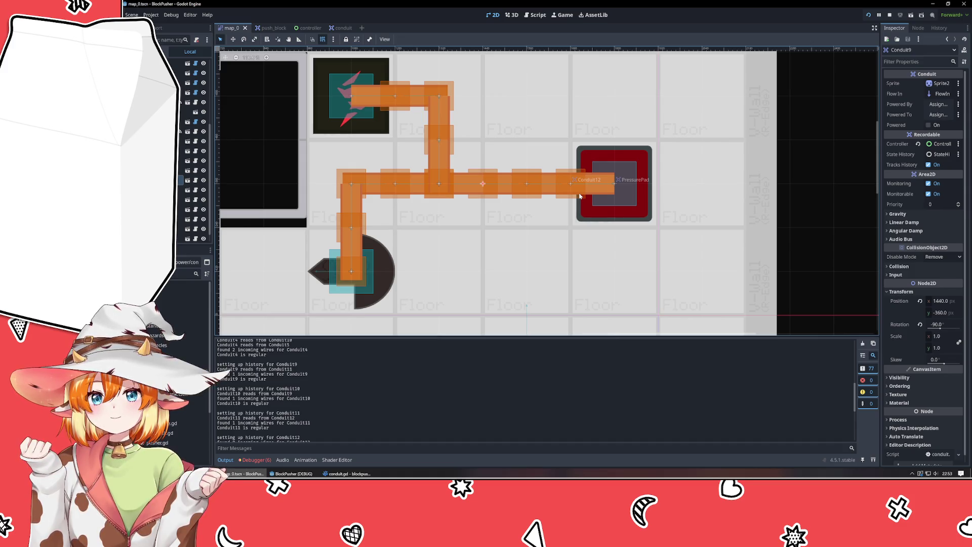
scroll(379, 391, down, 3)
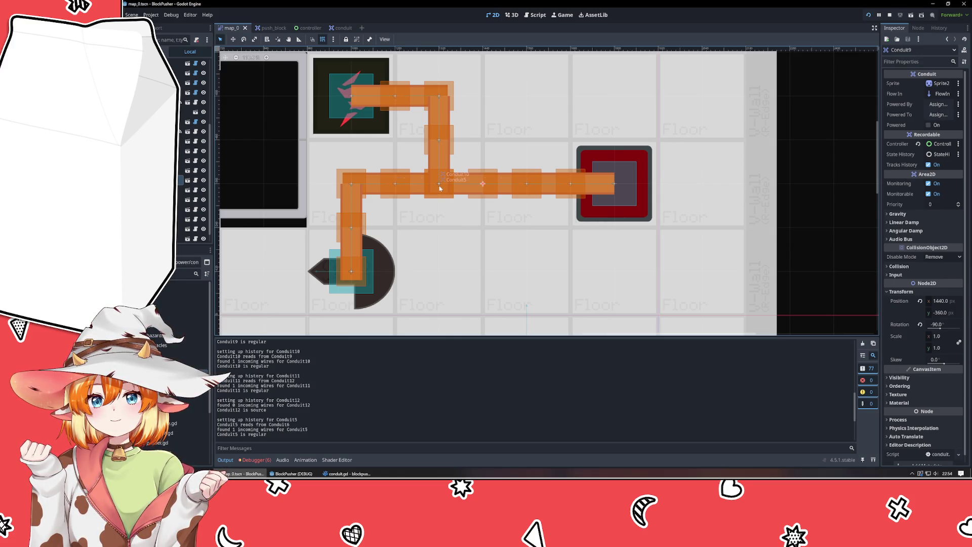
scroll(382, 405, up, 2)
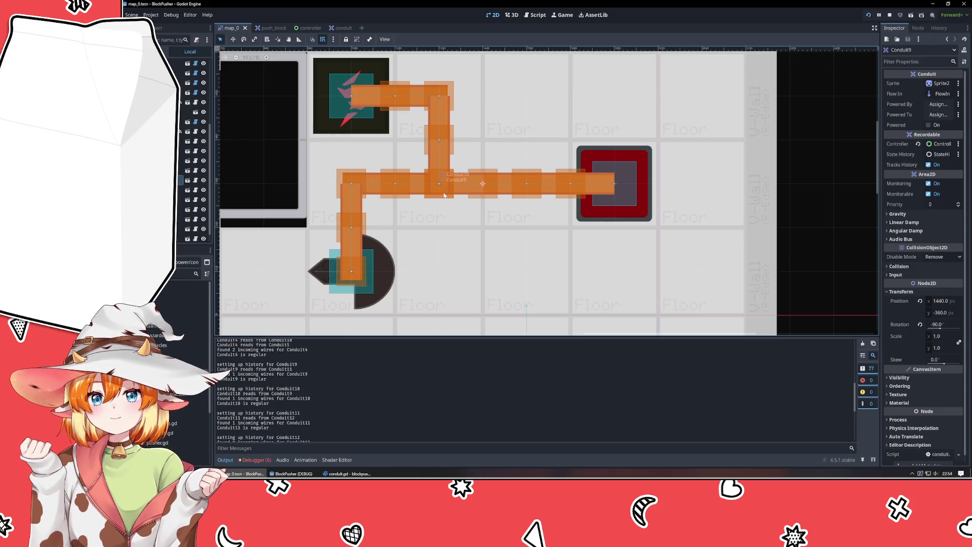
scroll(346, 427, up, 5)
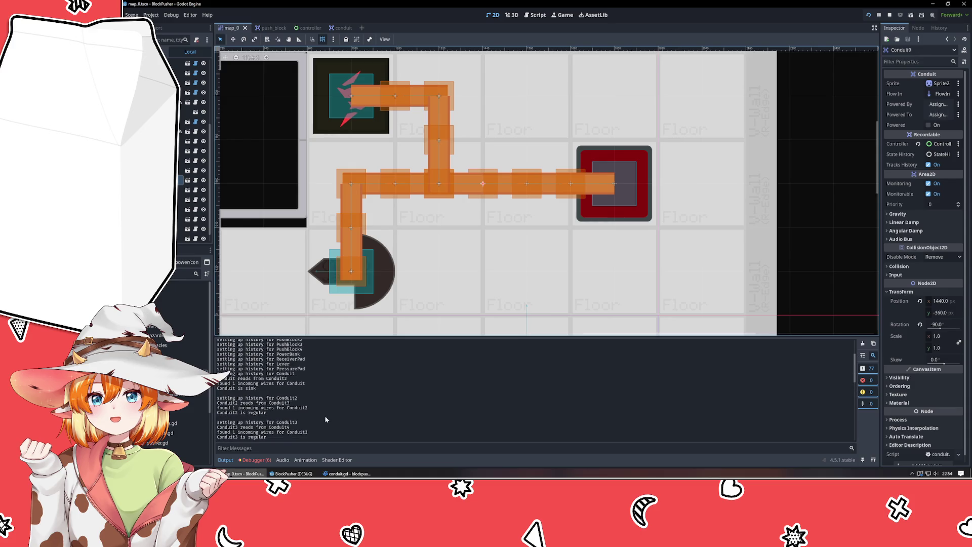
scroll(325, 419, down, 2)
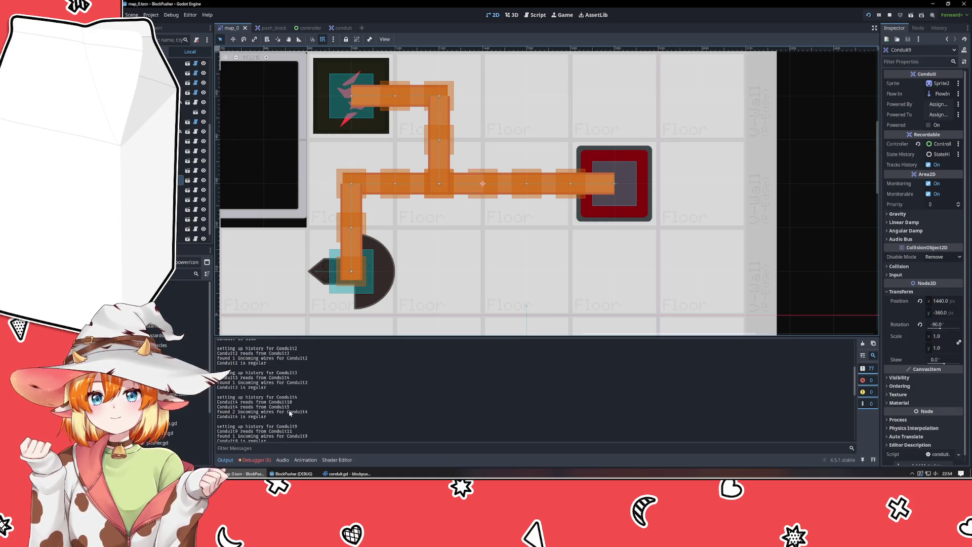
scroll(325, 409, down, 1)
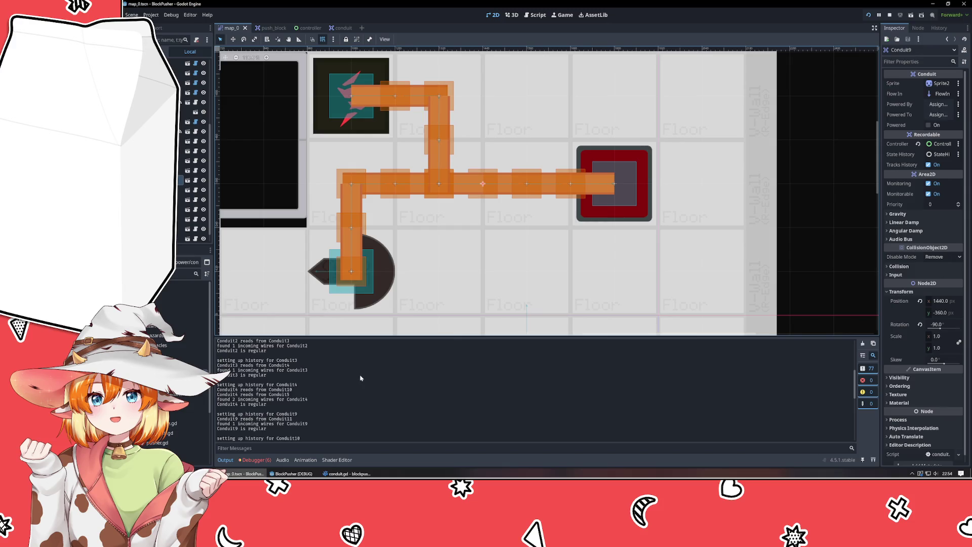
scroll(329, 387, down, 1)
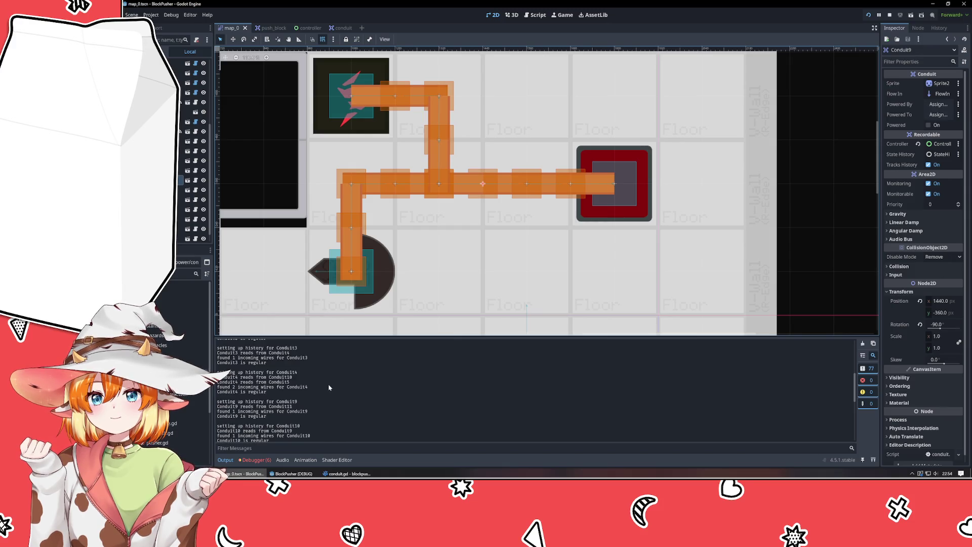
scroll(301, 413, down, 2)
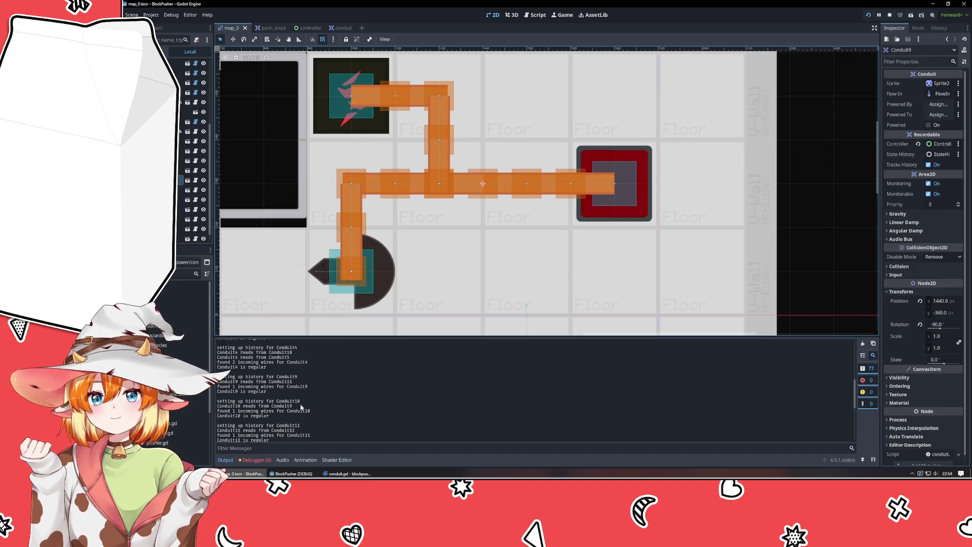
scroll(300, 403, up, 7)
scroll(311, 379, down, 7)
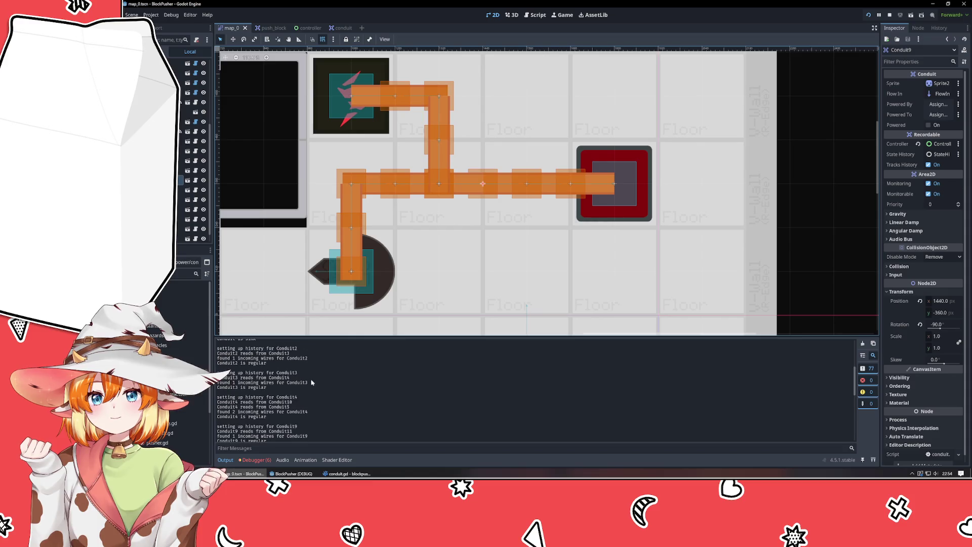
scroll(311, 382, down, 4)
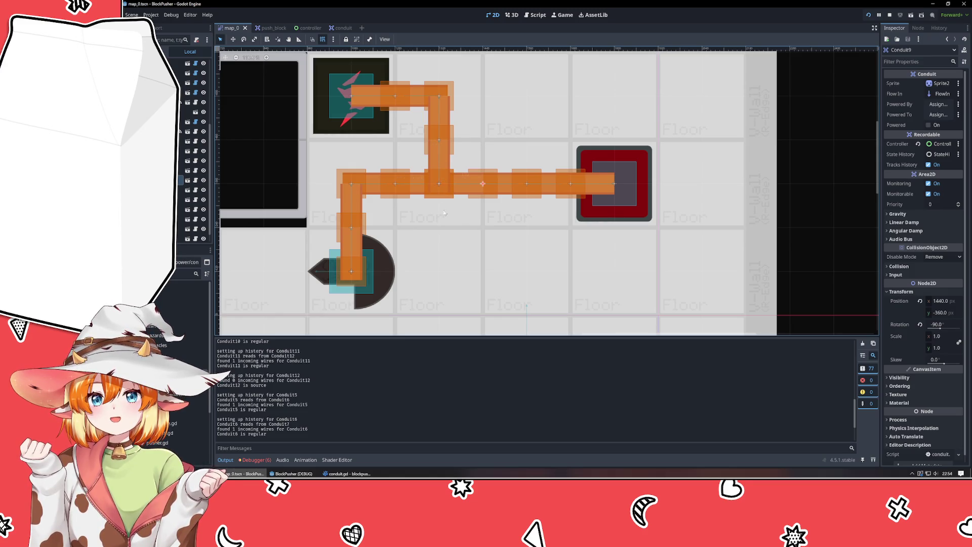
scroll(384, 387, up, 2)
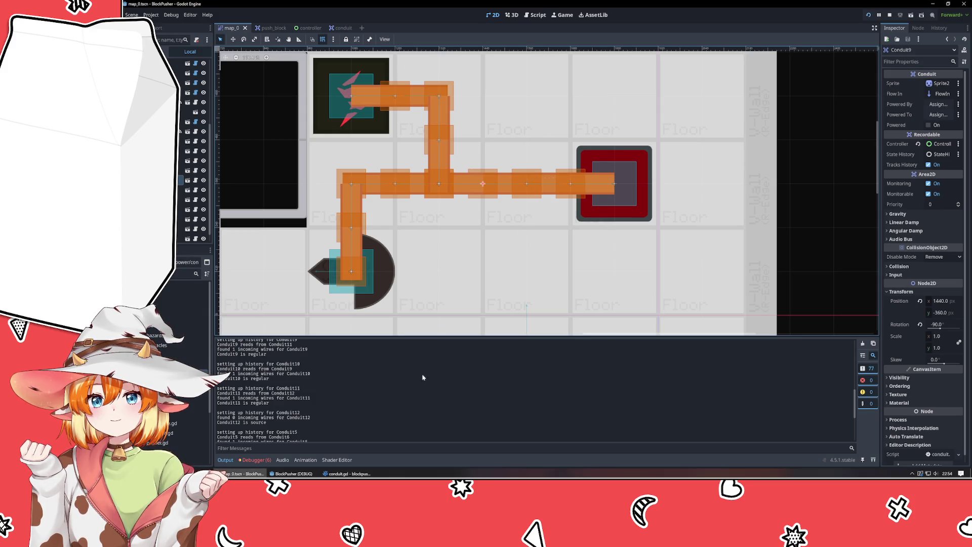
click(348, 473)
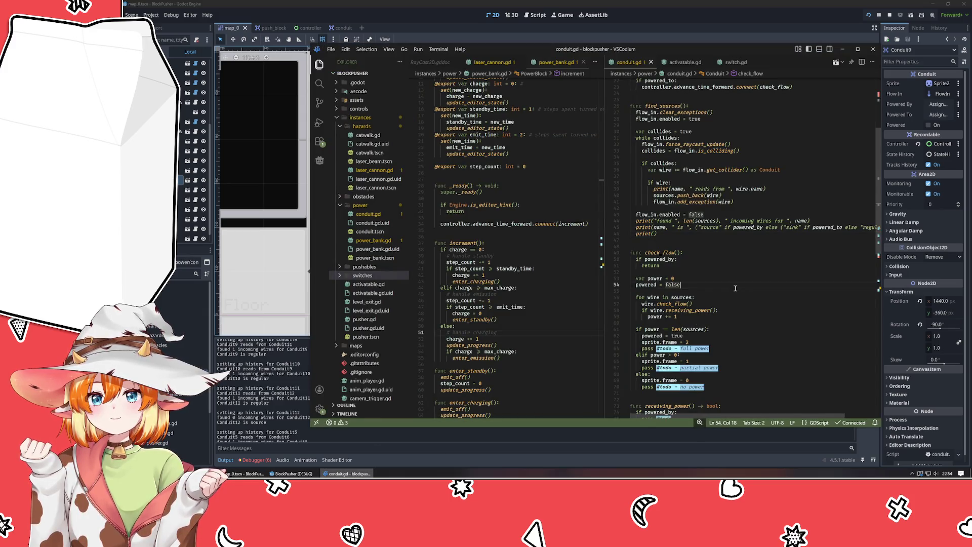
Bring the running BlockPusher debug game in front of VSCodium to inspect the lit wiring
scroll(735, 288, down, 3)
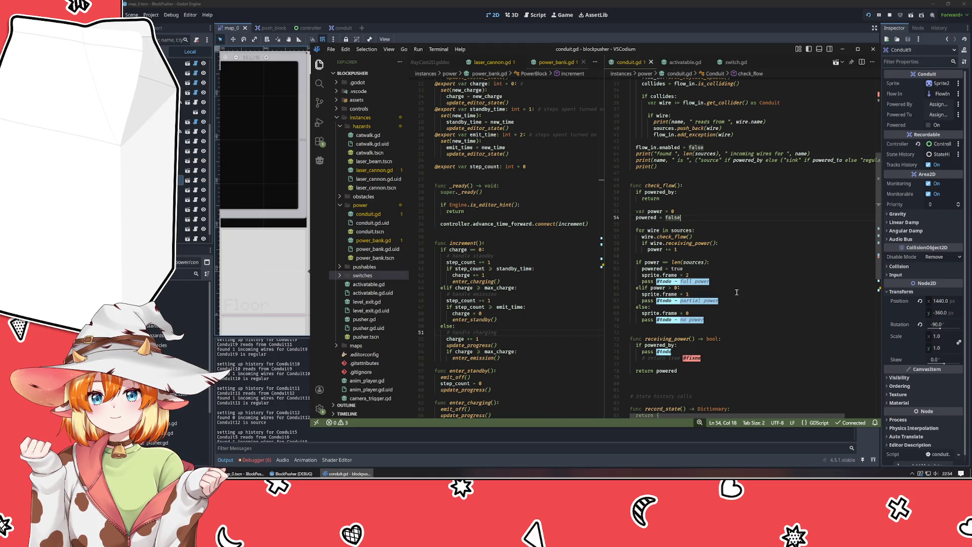
click(293, 473)
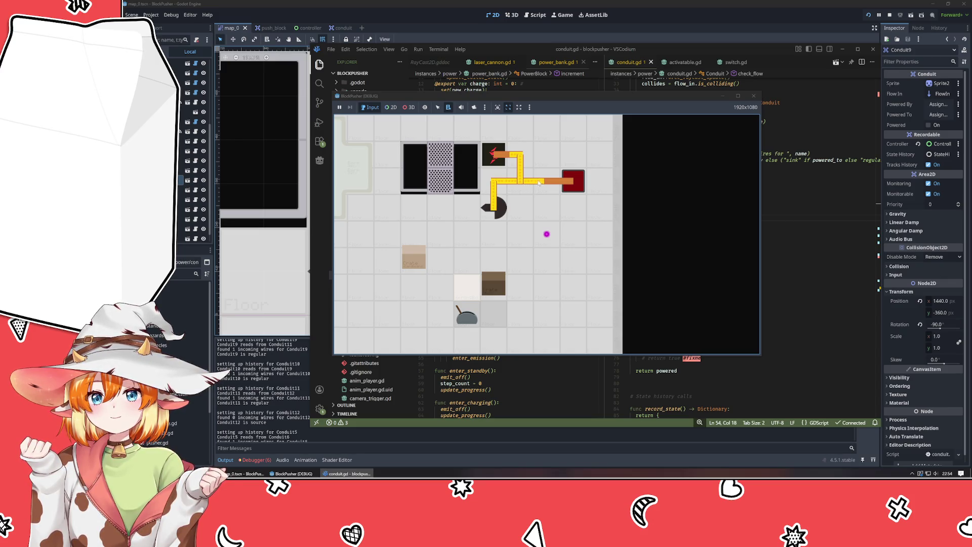
Return to the Godot level editor and stop the running game
click(249, 281)
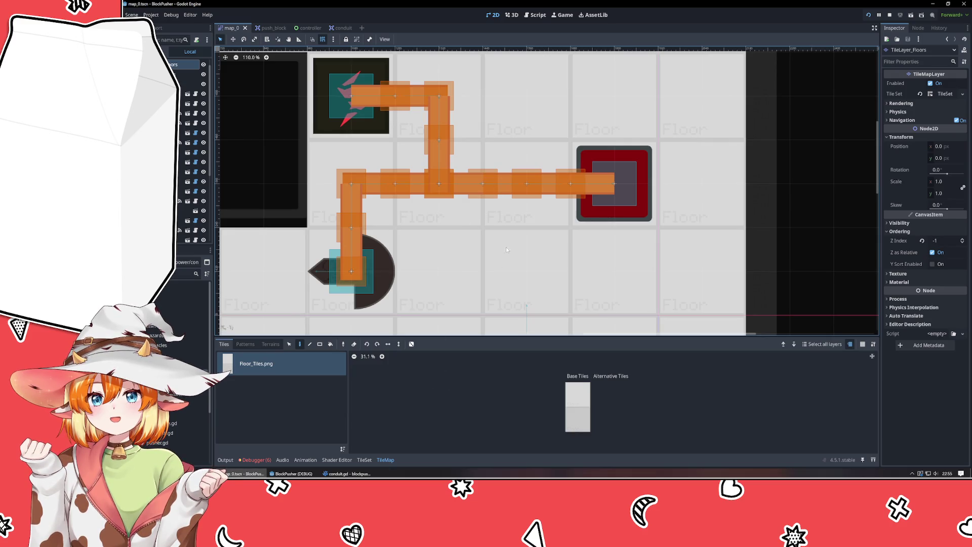
scroll(502, 187, up, 5)
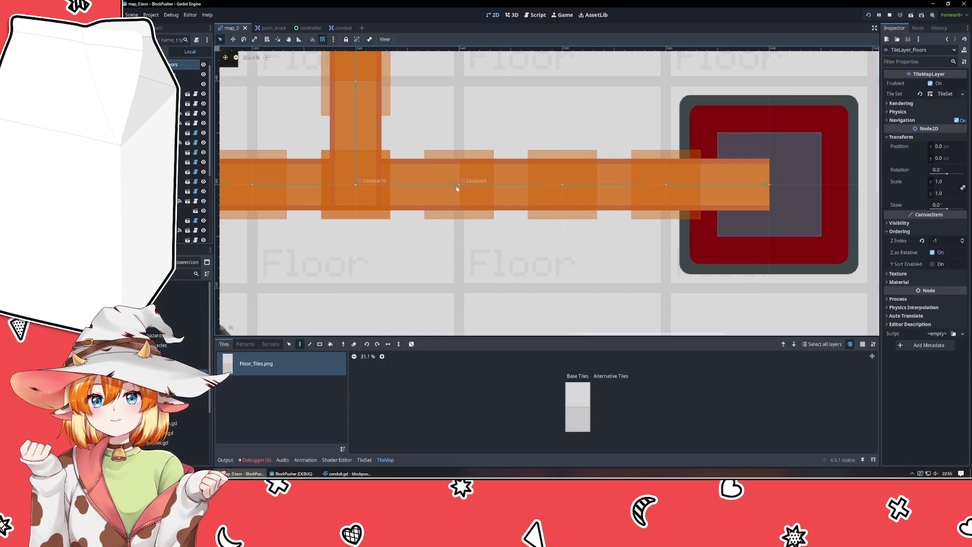
scroll(192, 152, down, 5)
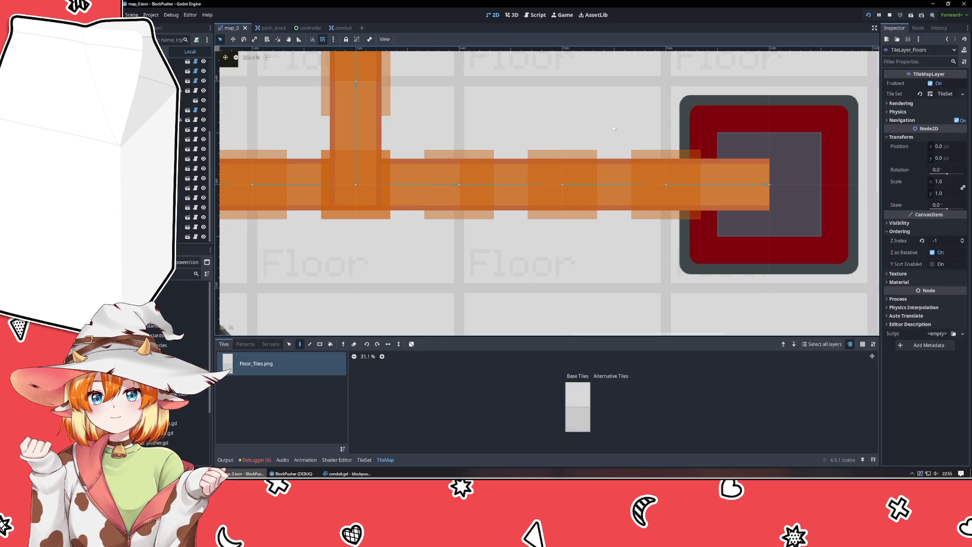
click(890, 15)
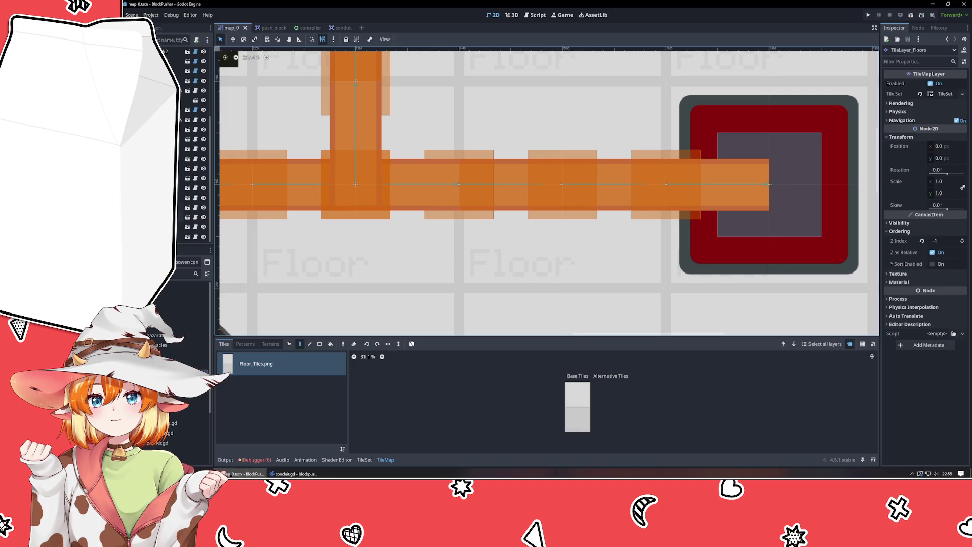
Inspect Conduit9, Conduit11, the floor layer and the lever, pan the view, then switch to VSCodium
click(181, 169)
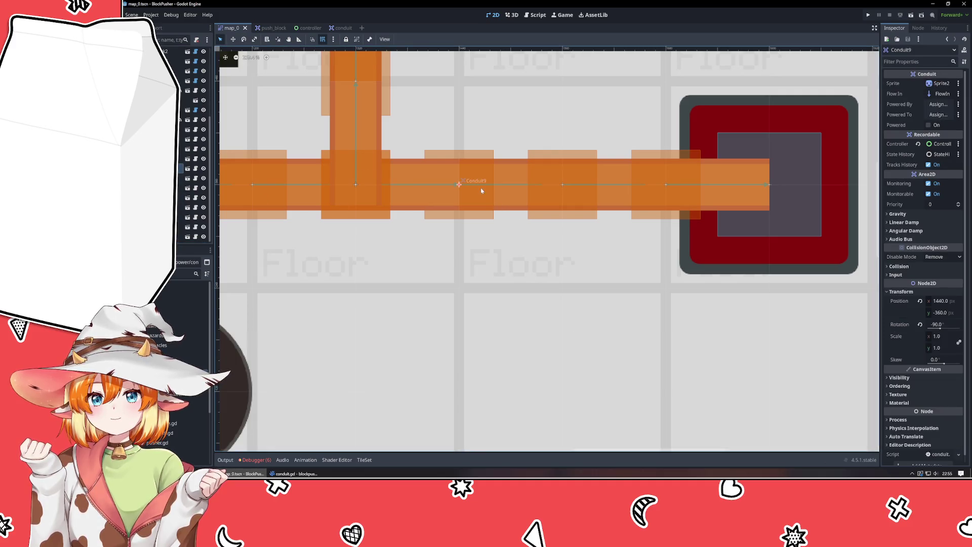
mouse_move(462, 192)
mouse_down()
mouse_move(460, 276)
mouse_move(455, 218)
mouse_up()
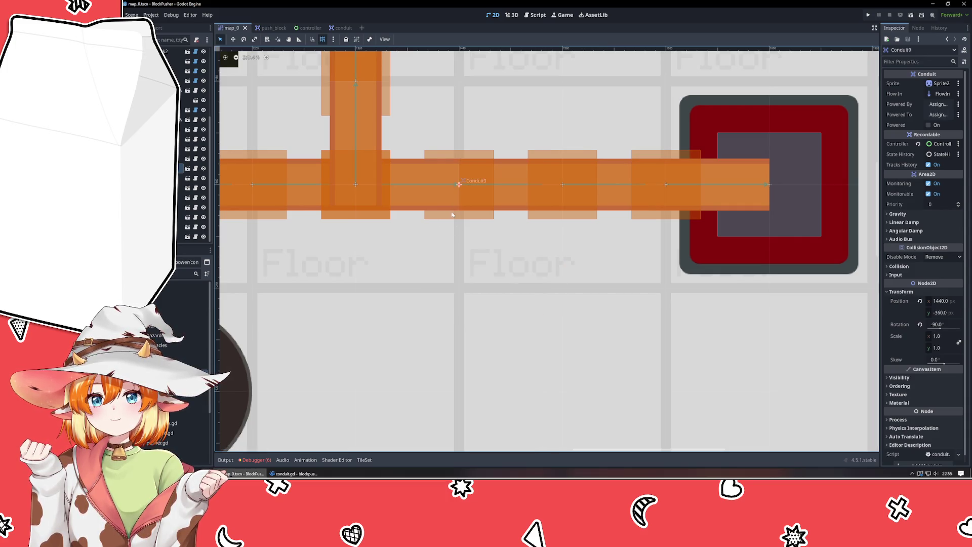
click(564, 217)
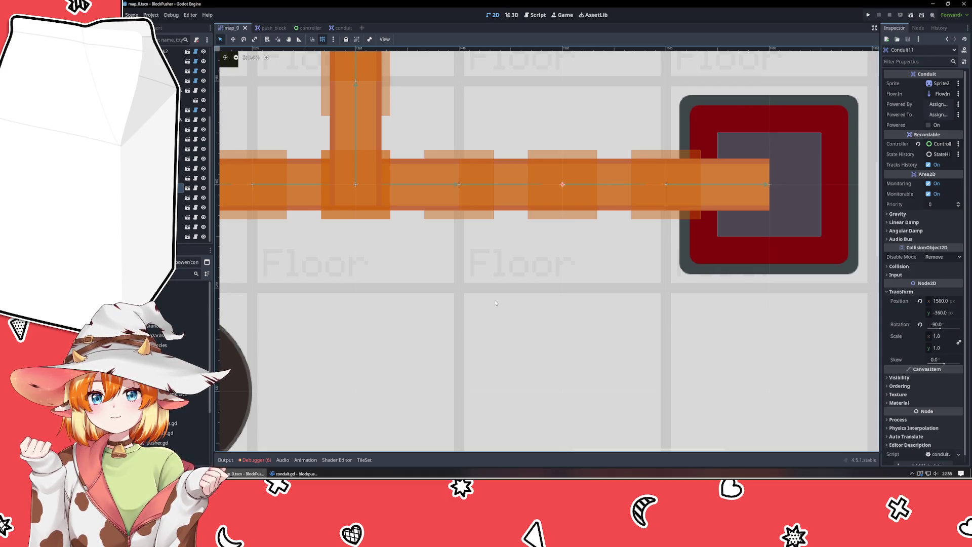
scroll(494, 299, down, 6)
click(502, 299)
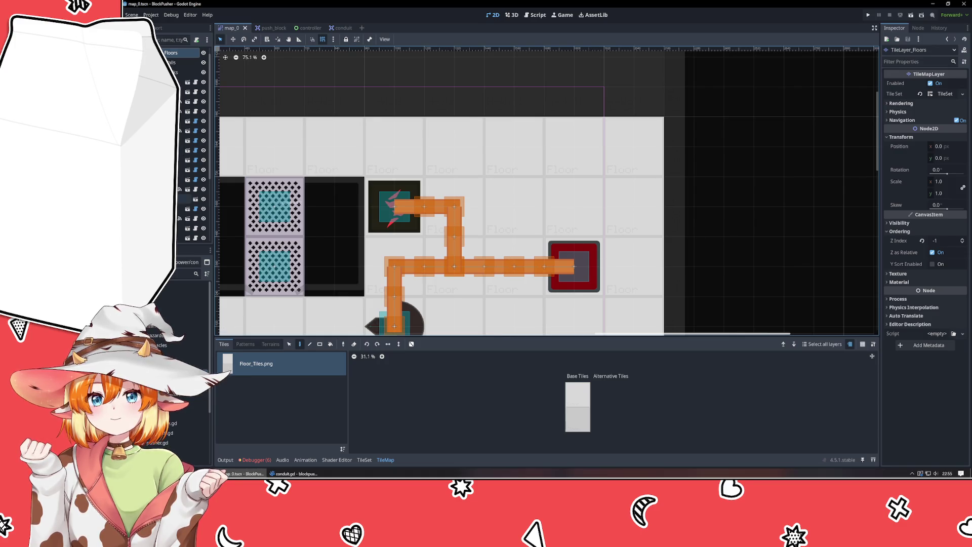
click(181, 209)
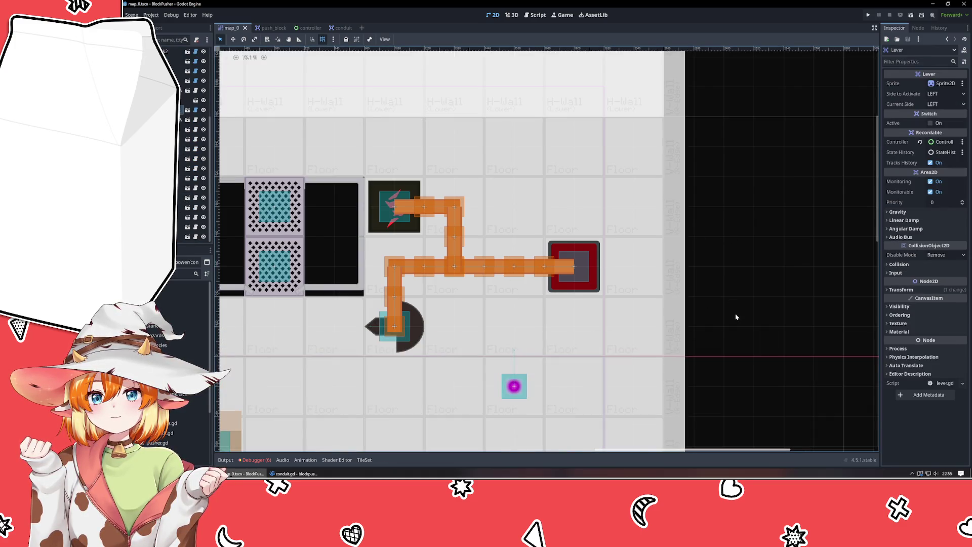
click(736, 319)
mouse_move(736, 319)
mouse_down()
mouse_move(727, 301)
mouse_move(744, 232)
mouse_up()
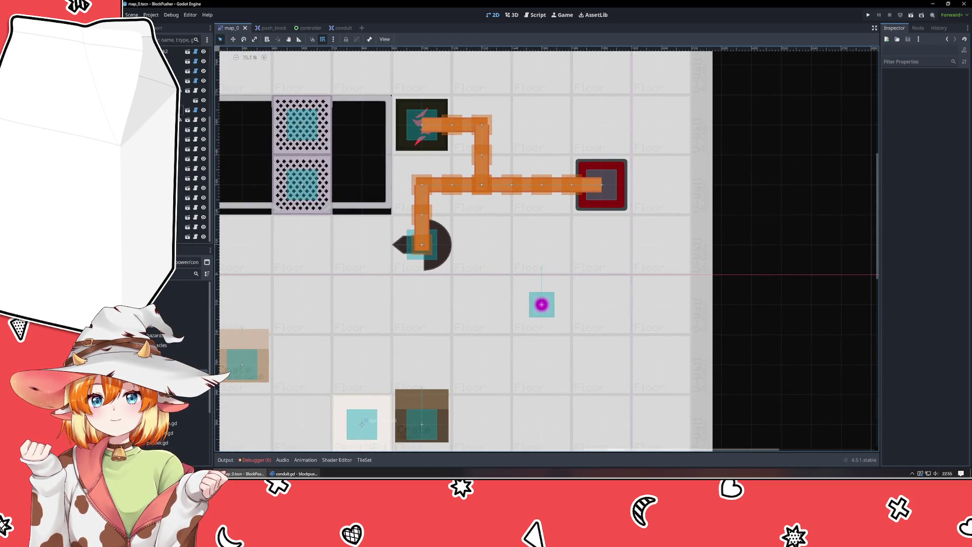
click(294, 473)
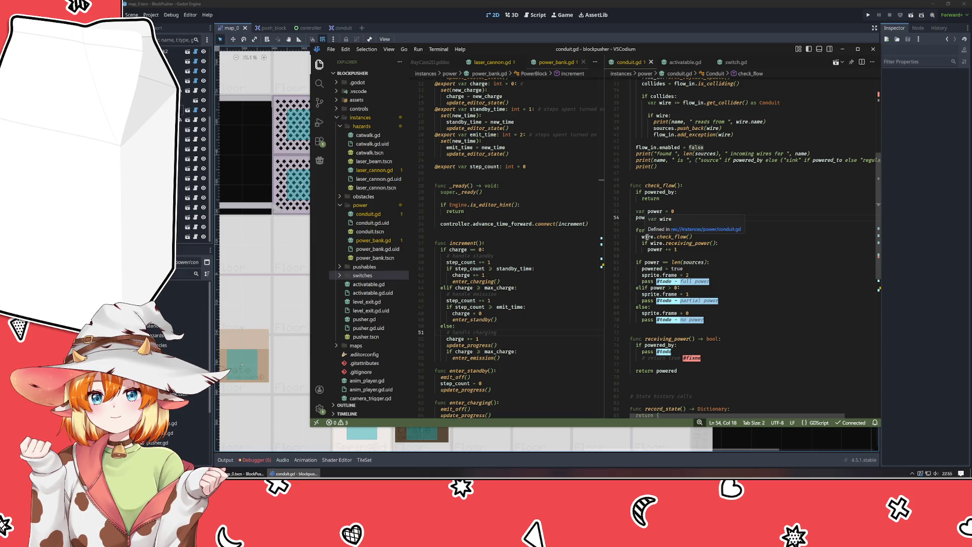
Insert print(name, " has power? ", powered) just above 'return powered' in receiving_power
scroll(756, 291, down, 3)
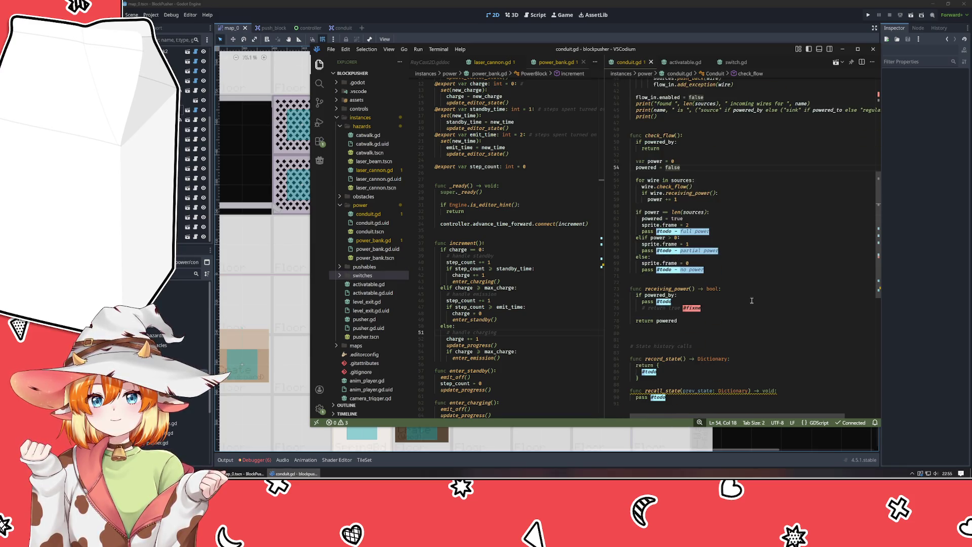
click(724, 322)
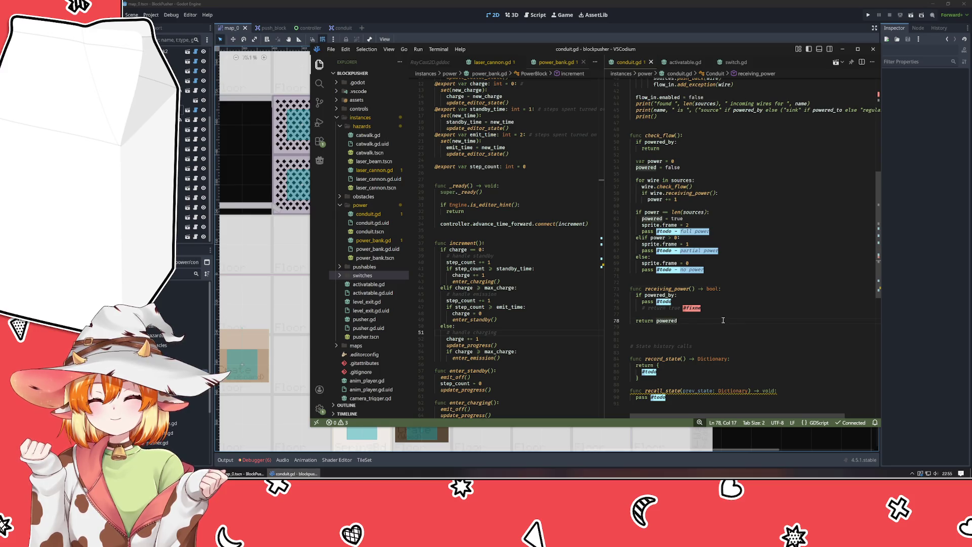
key(Home)
key(Home)
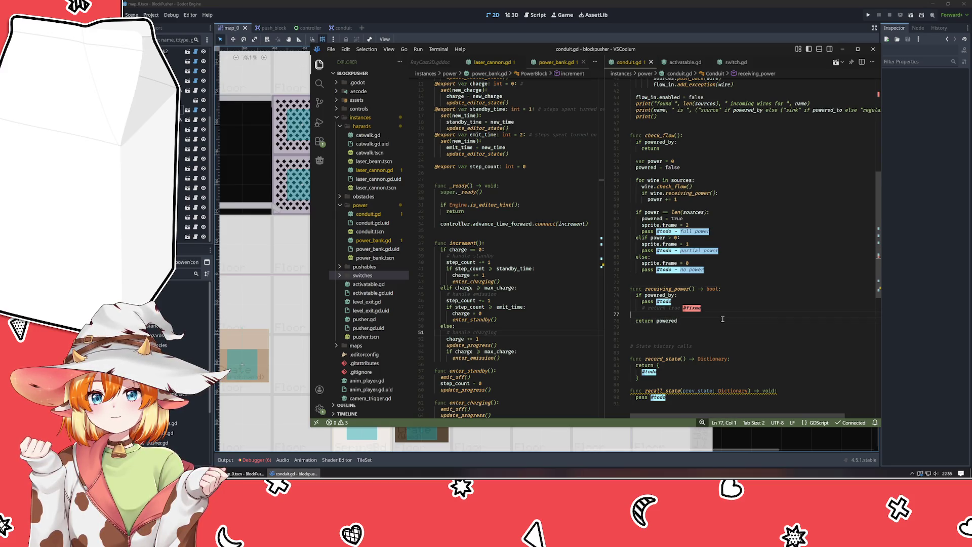
key(Return)
key(Up)
text(print()
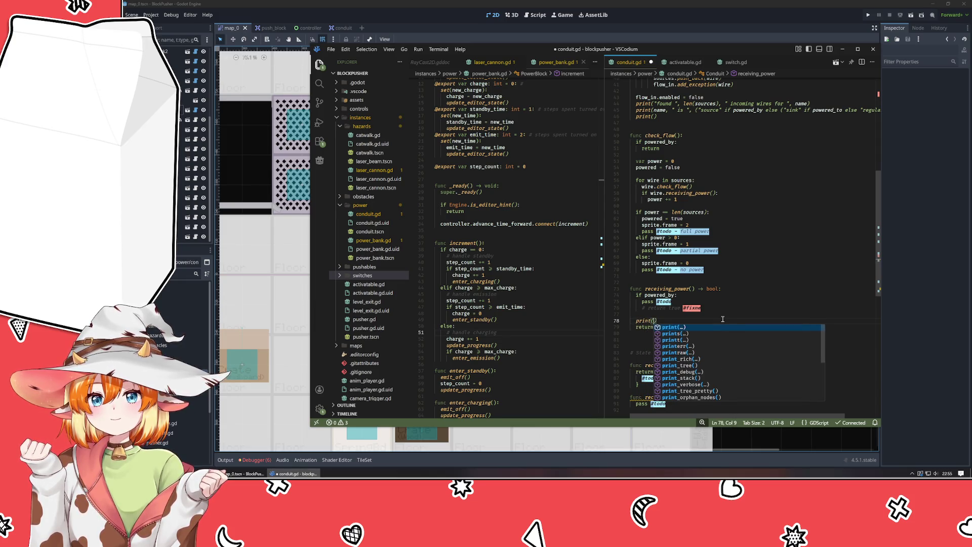
text(name, " has)
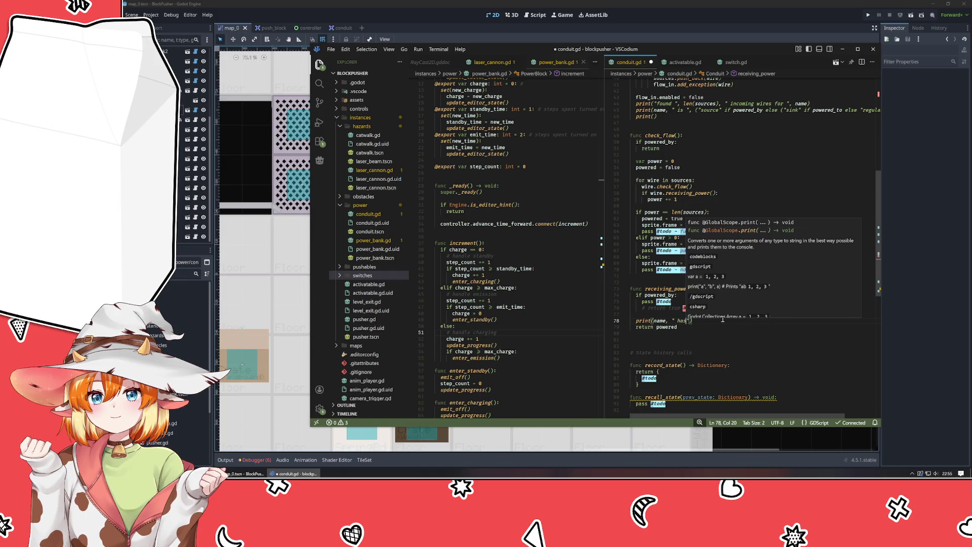
text( power?)
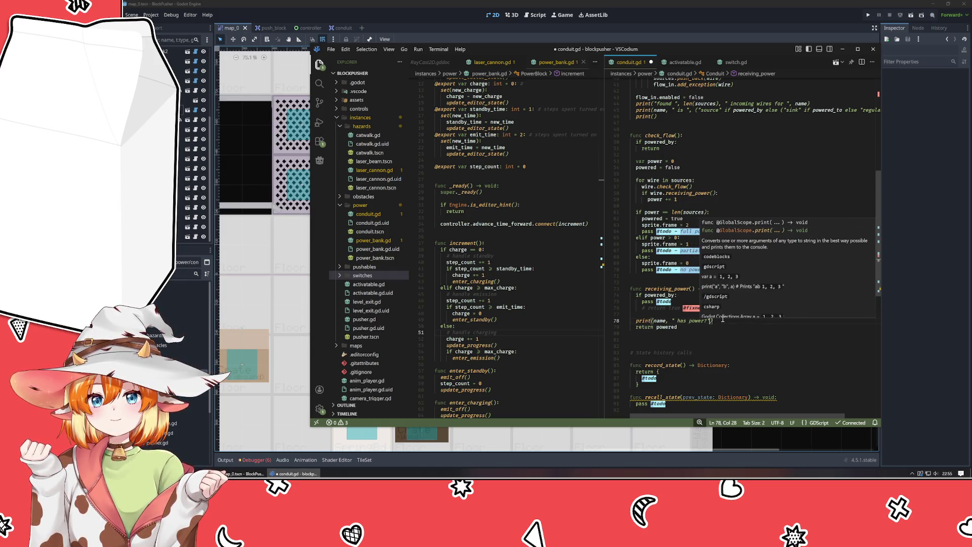
text( ")
text(, powered)
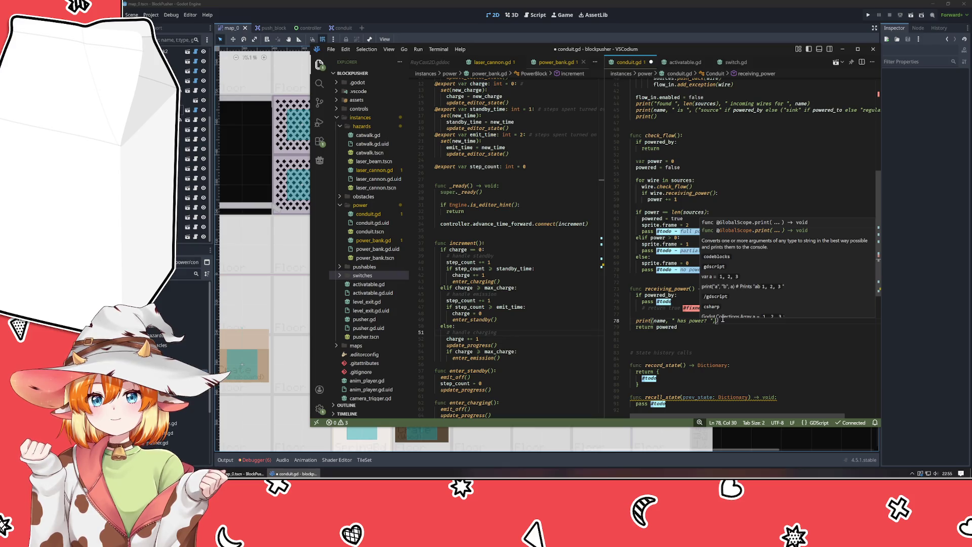
key(Escape)
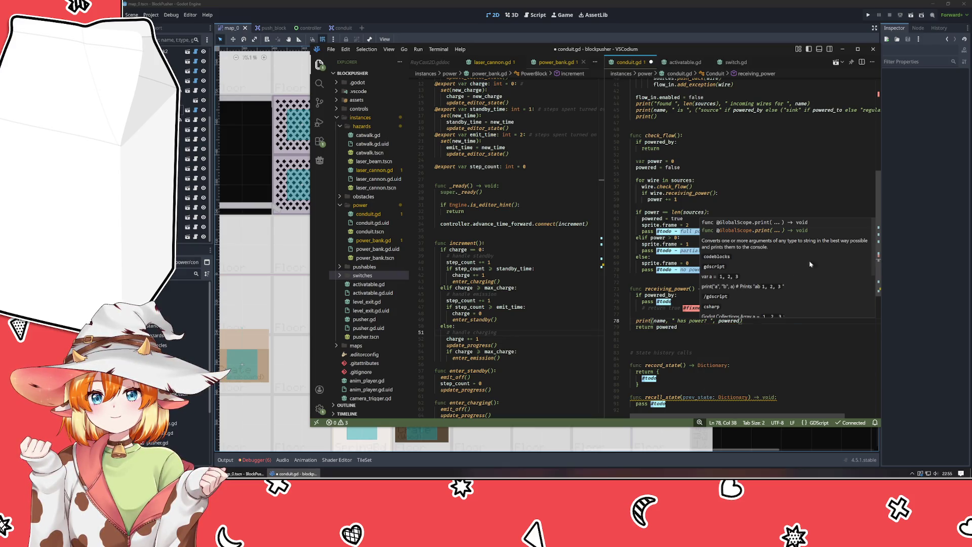
click(721, 334)
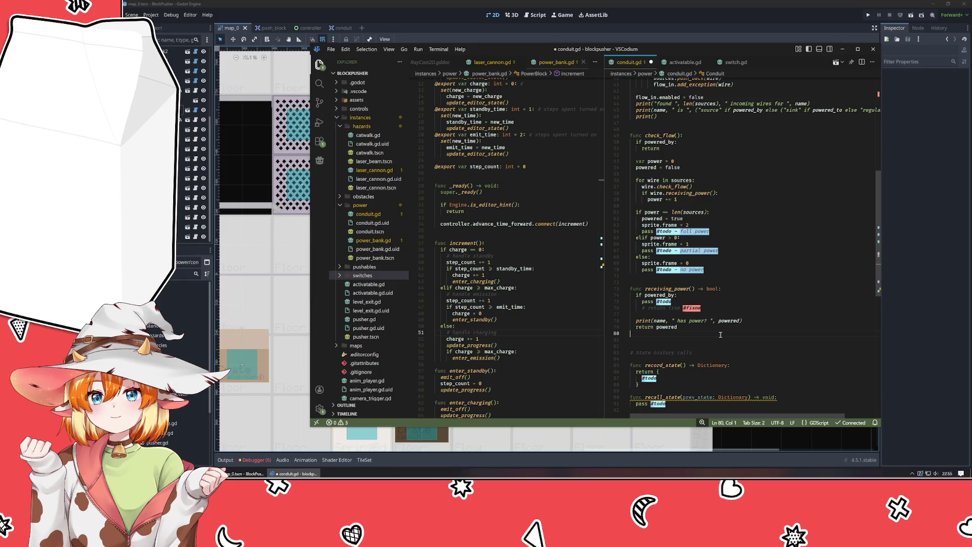
click(699, 206)
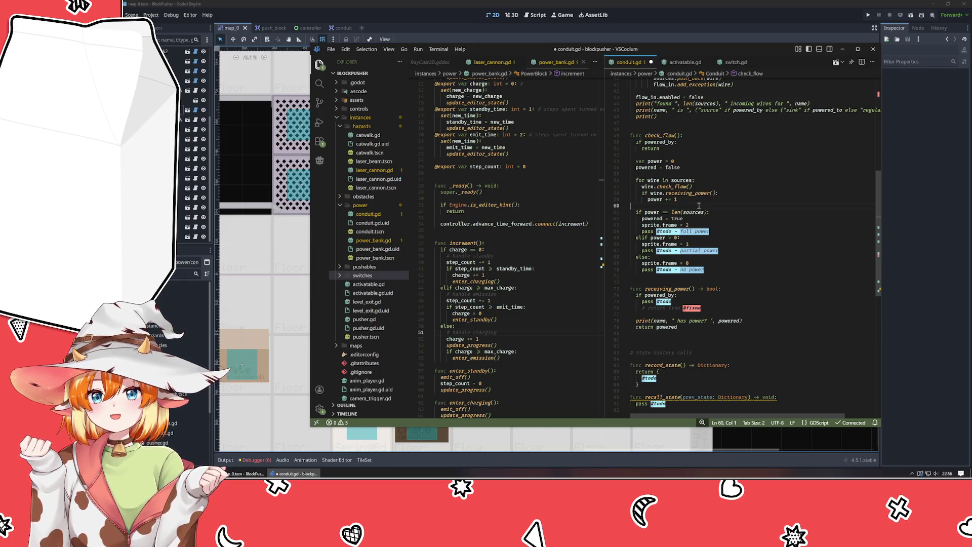
After check_flow's wire loop add print(name, "receiving ", power, " out of ", len(sources)), save, and run with F5
key(Return)
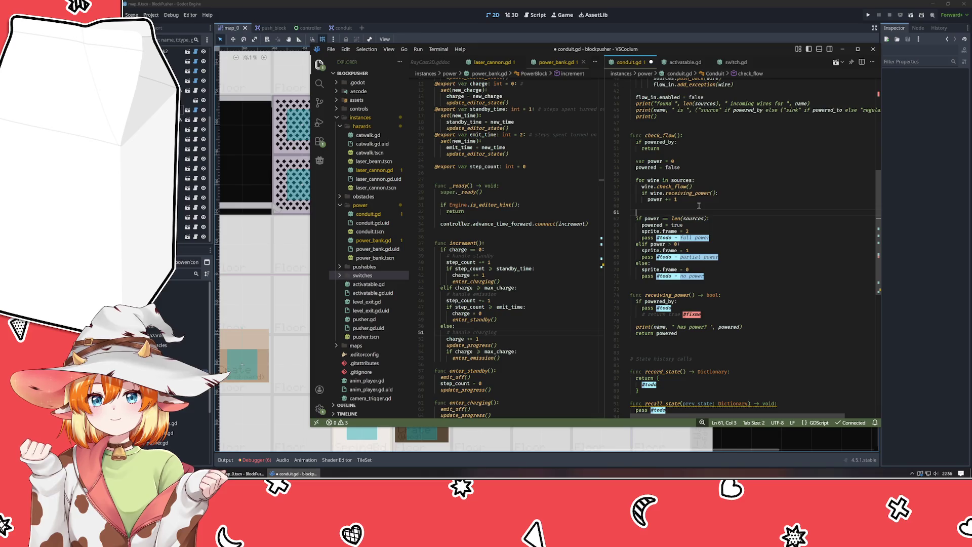
text(print()
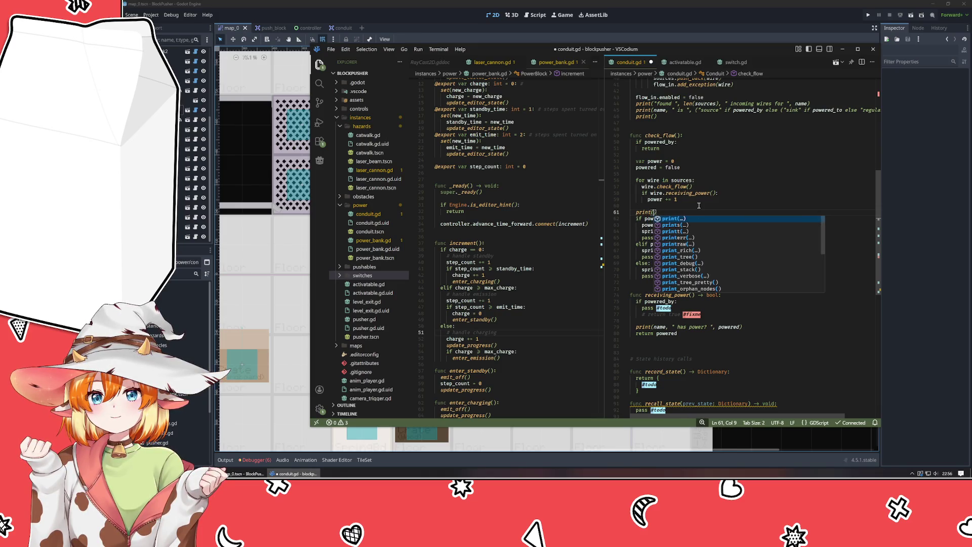
text("receiving)
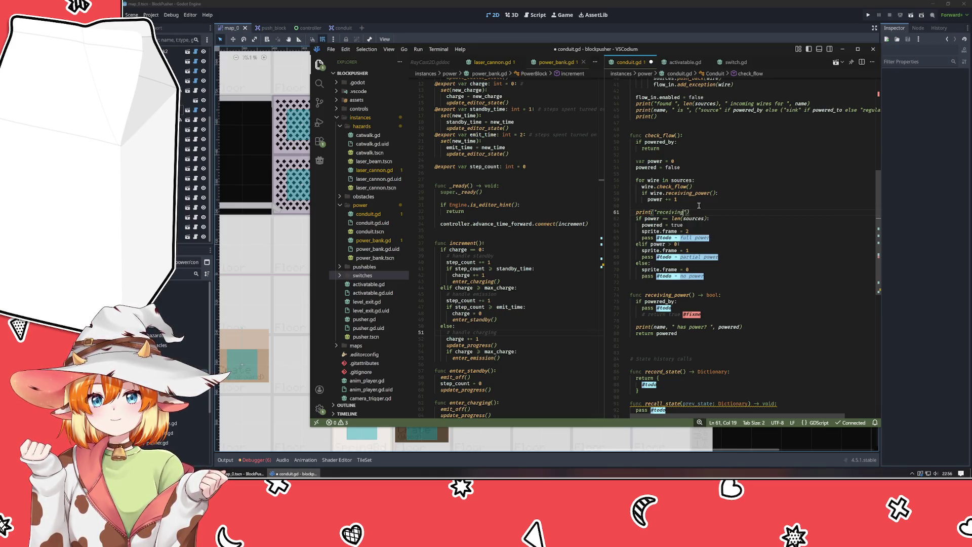
text( ", )
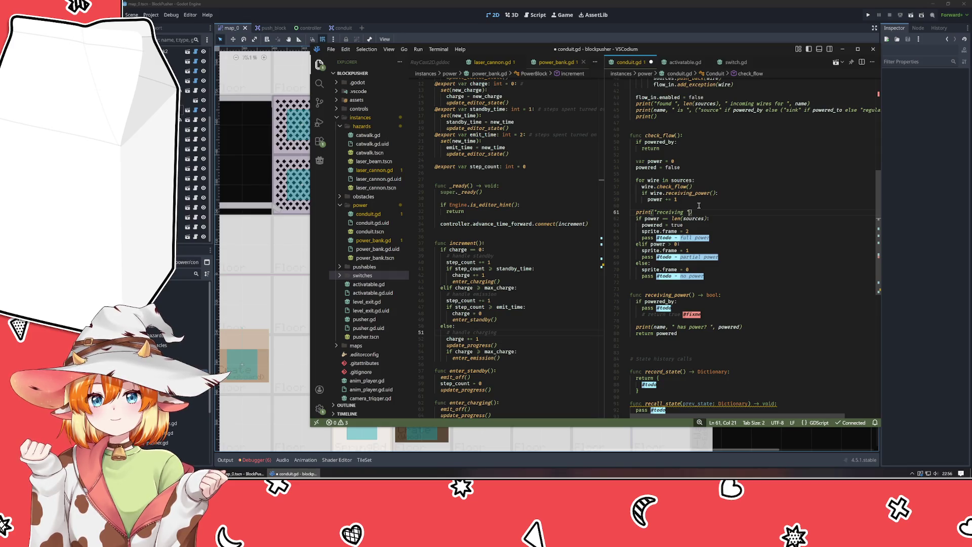
text(power, ")
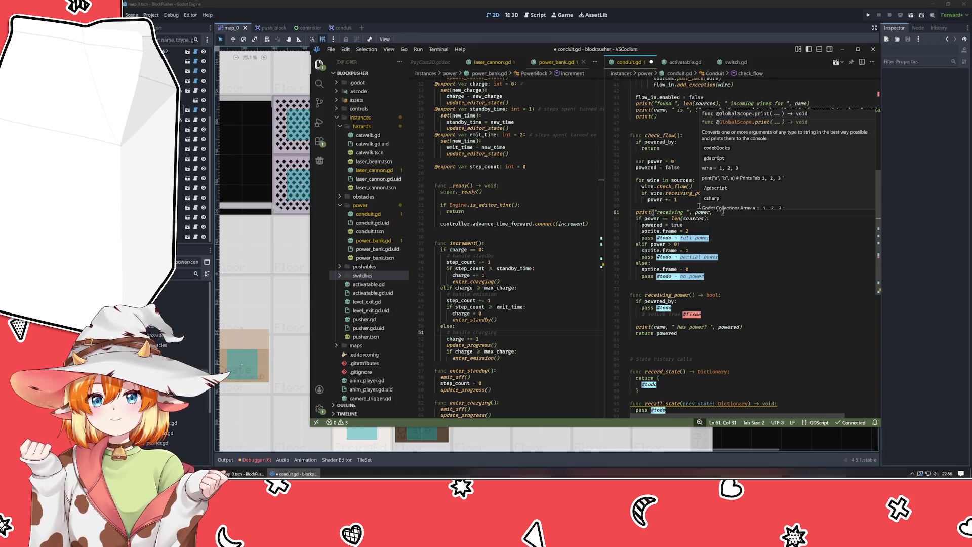
text( out of )
text(", len)
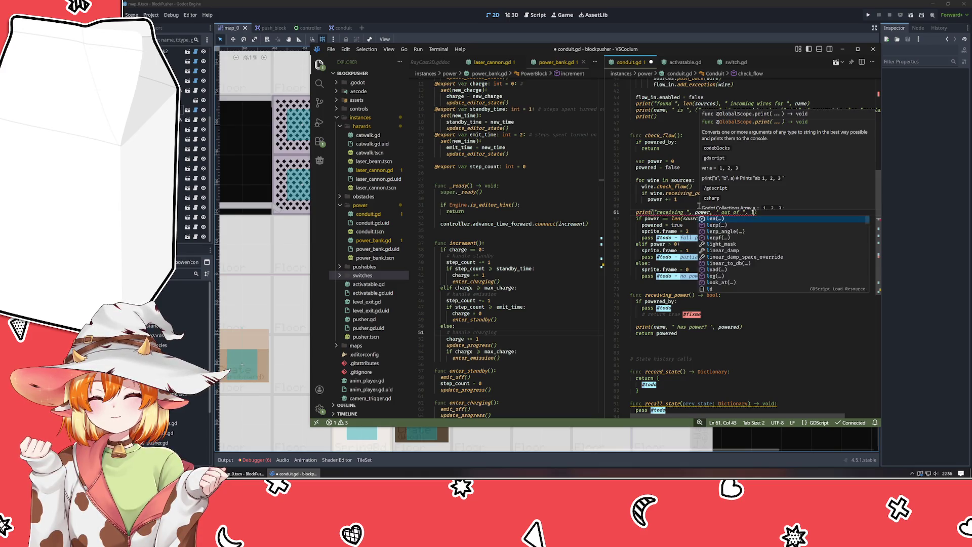
text((sources))
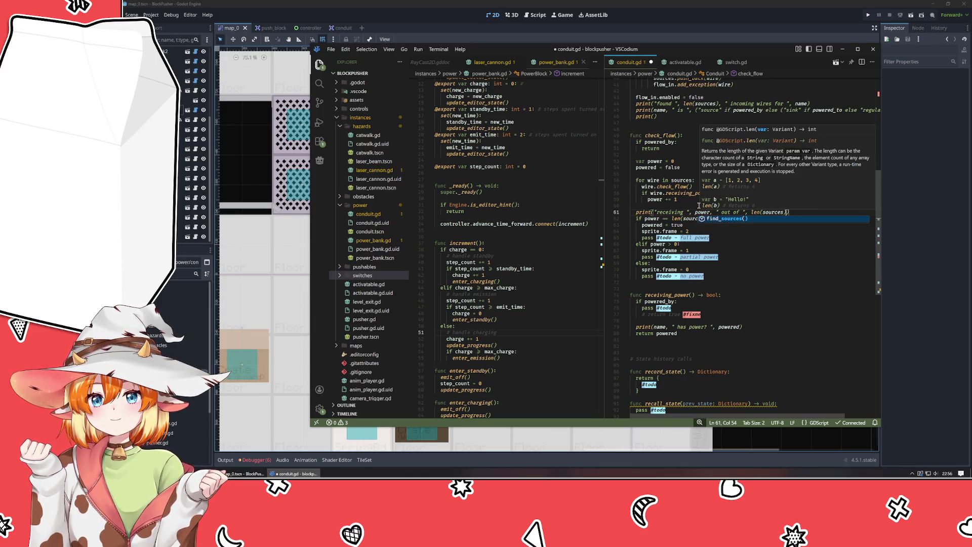
click(652, 212)
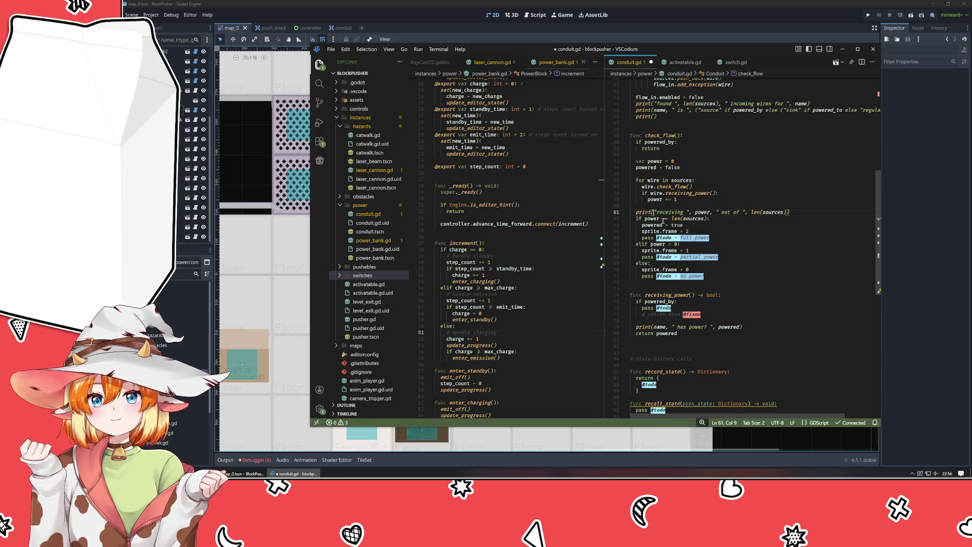
text(name,)
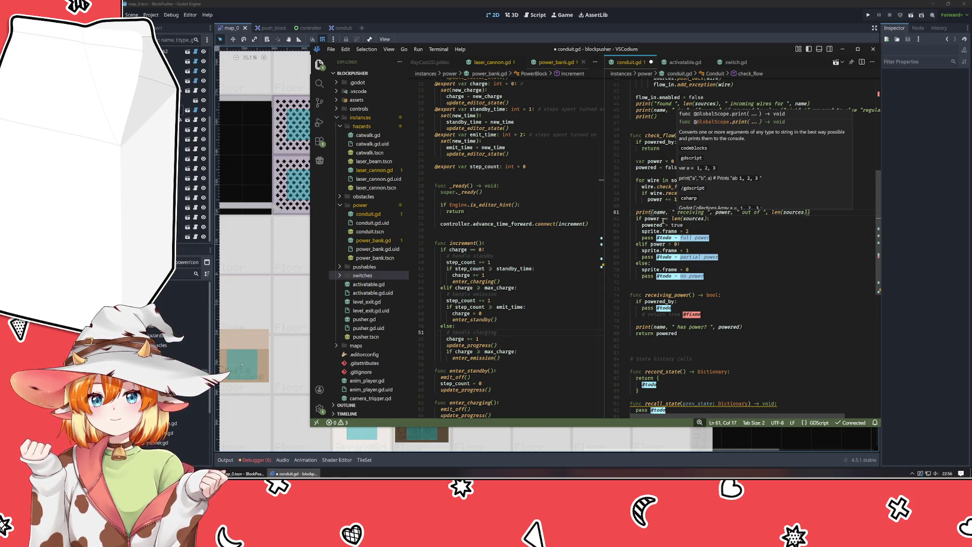
key(ctrl+s)
click(673, 13)
key(F5)
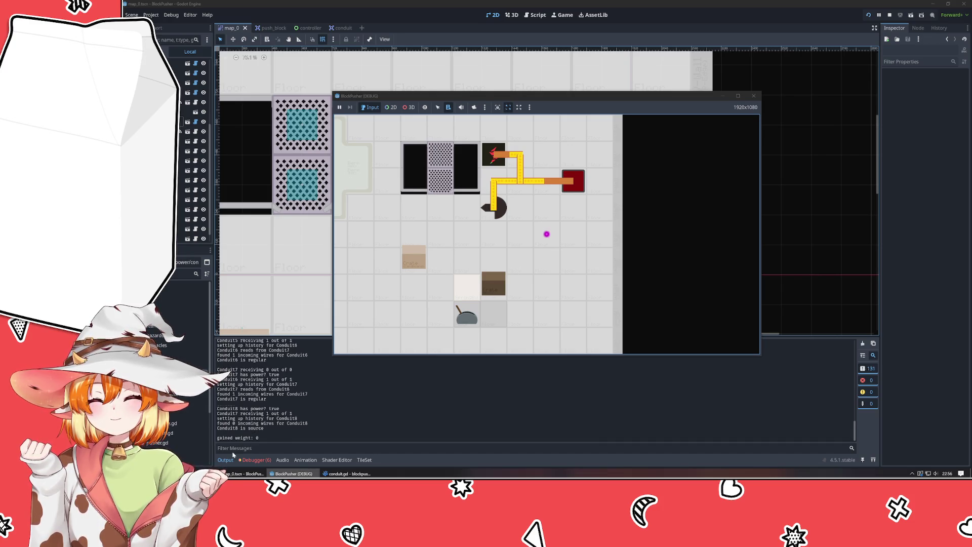
Step the player left once to advance the power simulation, then close the game
key(Left)
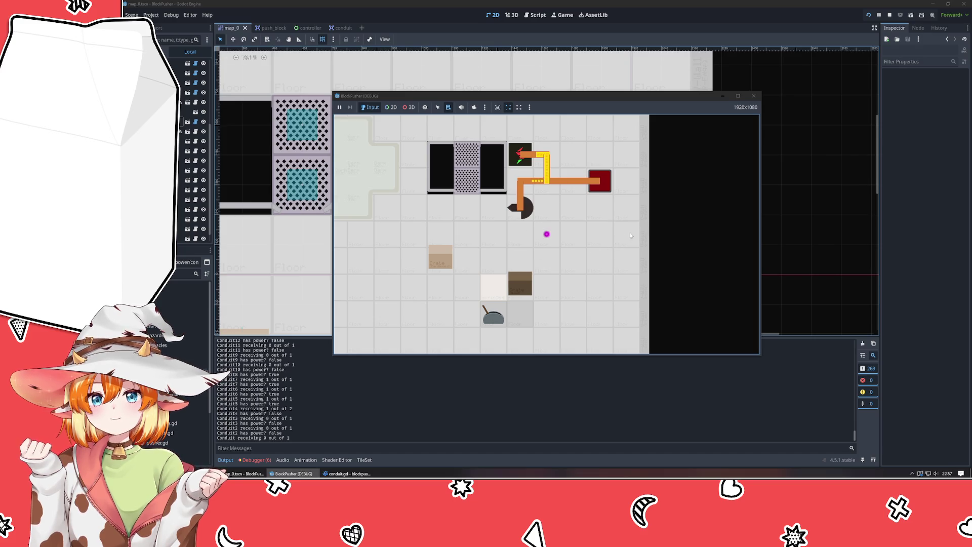
click(754, 97)
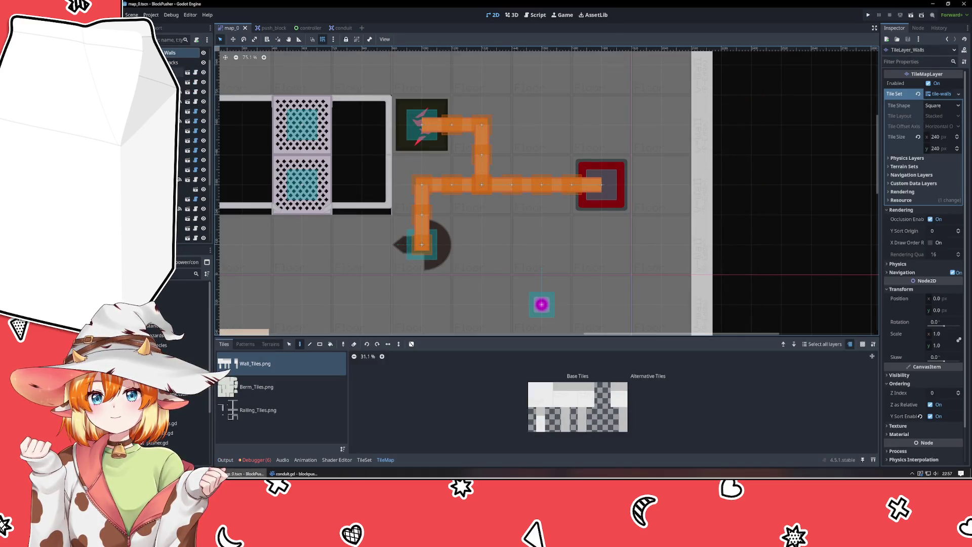
Select the Controller node to leave tile editing, then return to conduit.gd in VSCodium
click(475, 429)
click(293, 473)
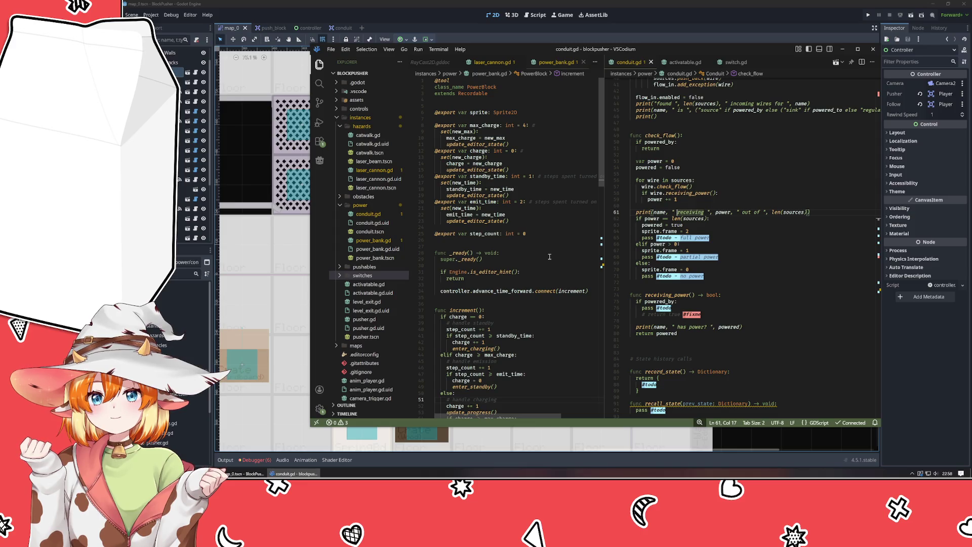
Change receiving_power()'s return type from bool to int
scroll(699, 247, up, 7)
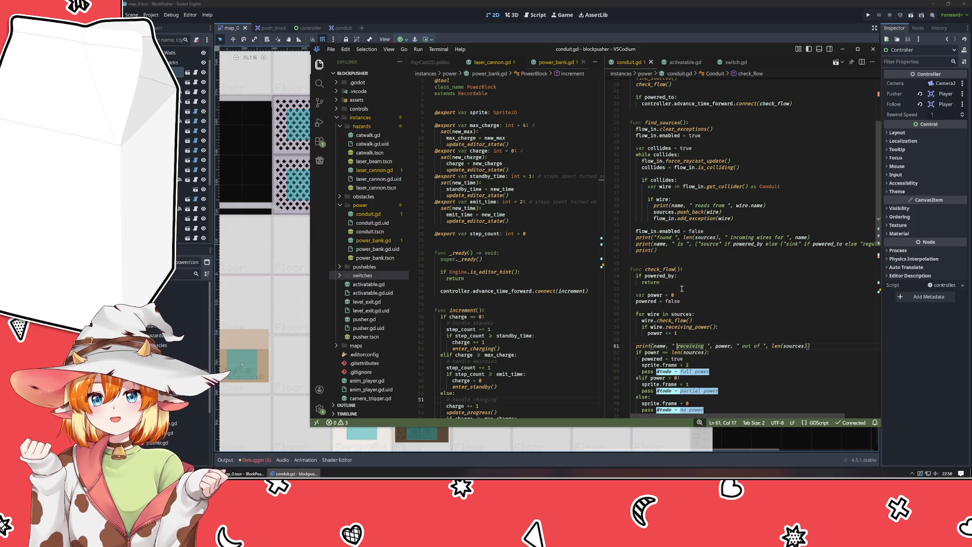
scroll(699, 278, up, 6)
mouse_move(711, 277)
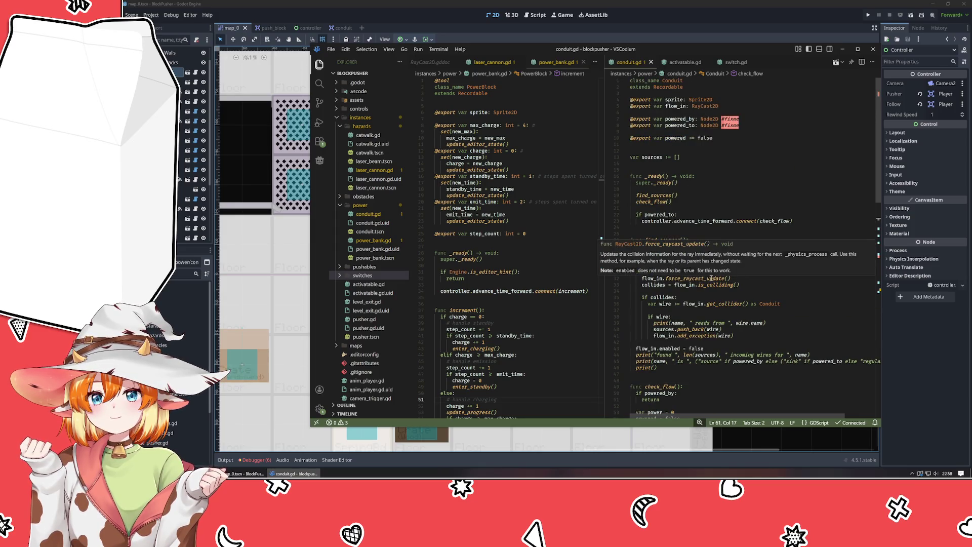
click(741, 163)
scroll(740, 164, down, 15)
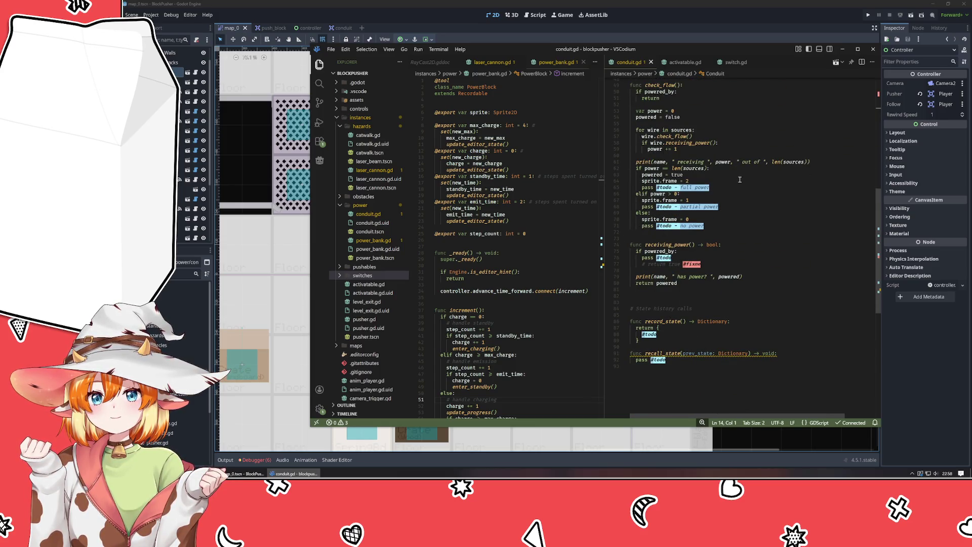
mouse_move(710, 246)
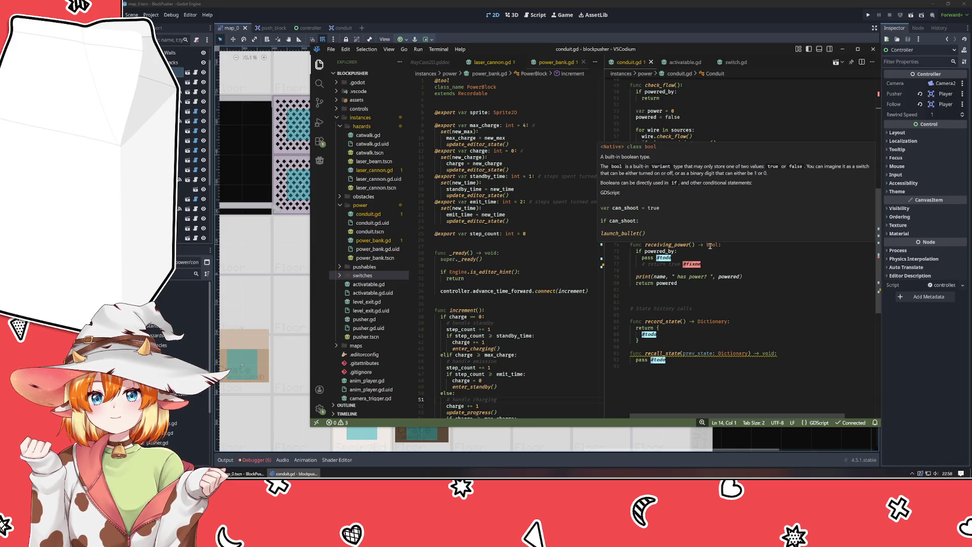
double_click(710, 245)
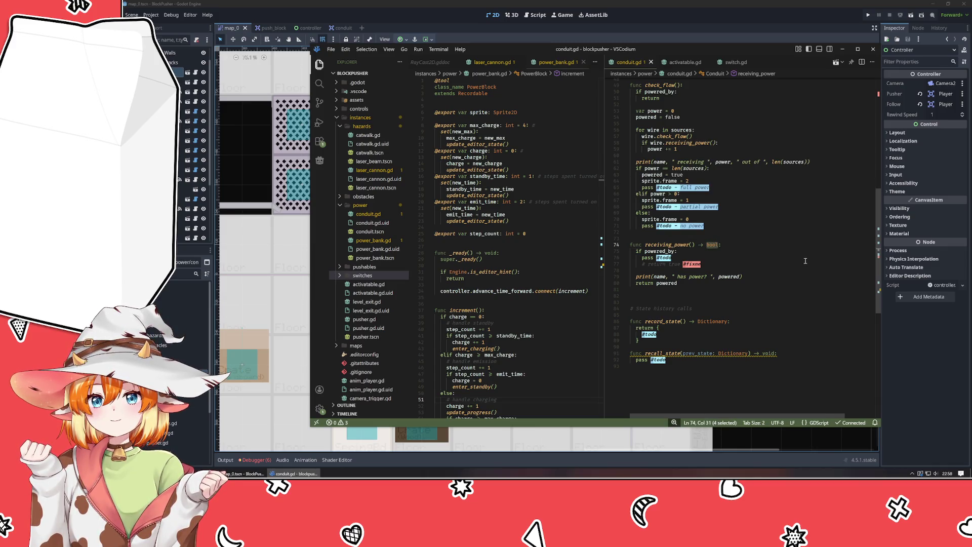
text(int)
key(Escape)
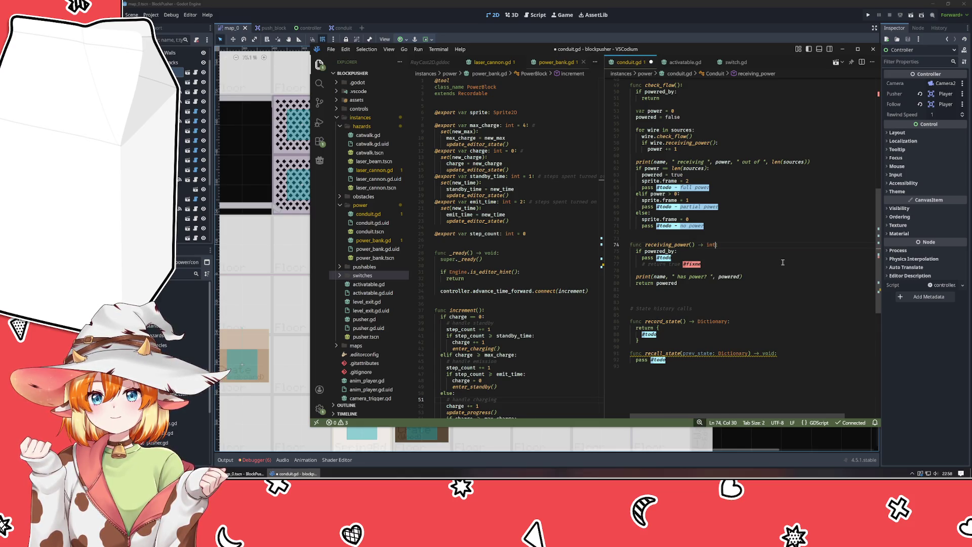
Change the powered export's default from false to 0 so it becomes an int
scroll(782, 263, up, 15)
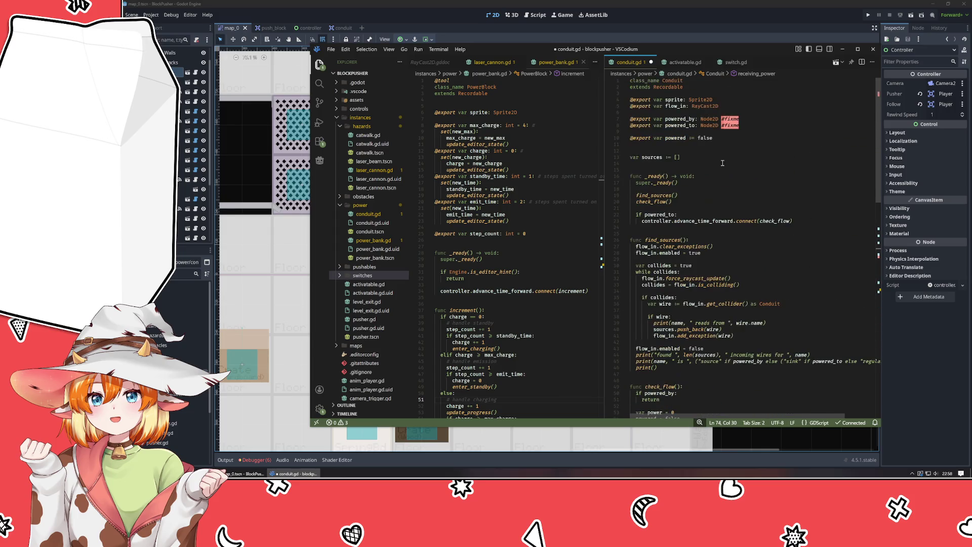
double_click(709, 138)
text(0)
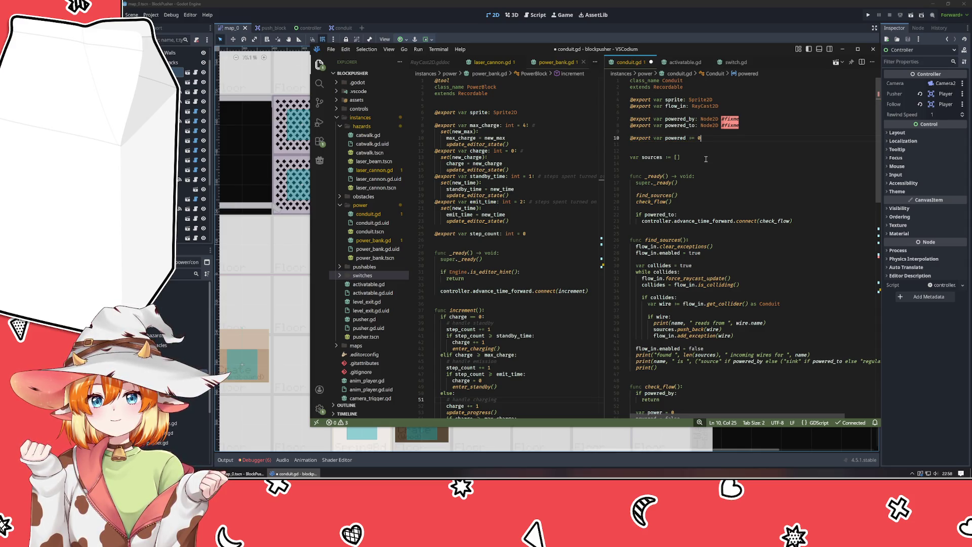
click(689, 168)
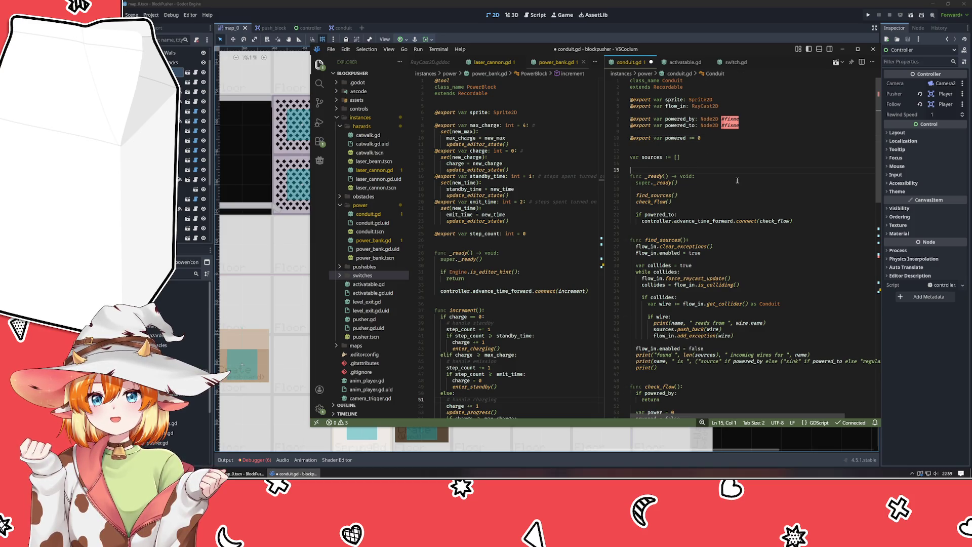
scroll(694, 184, down, 4)
scroll(747, 188, down, 4)
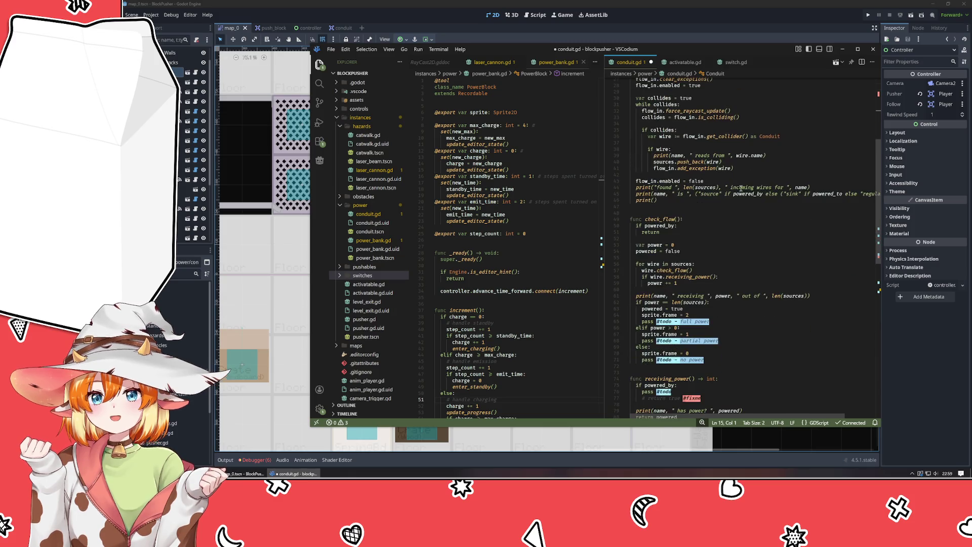
scroll(675, 246, down, 5)
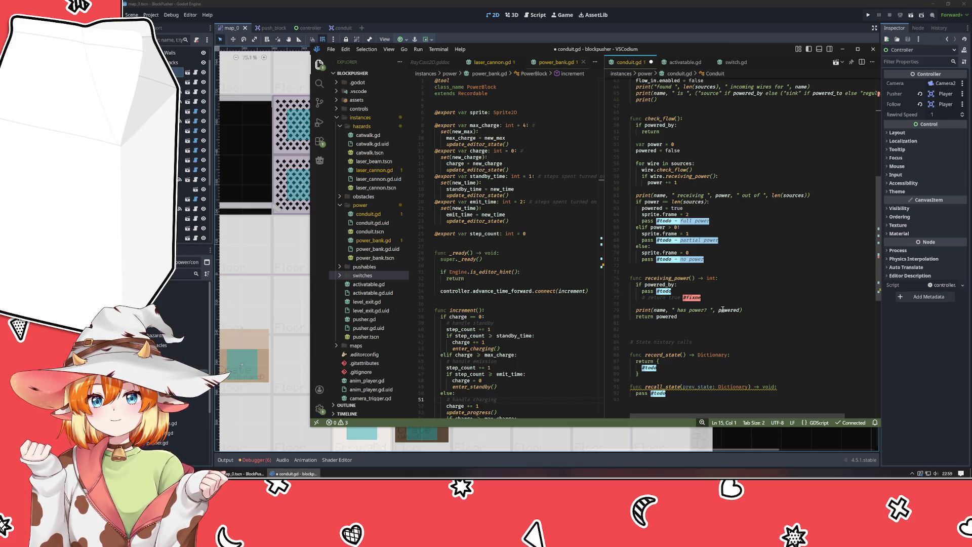
Set powered to 1 in the full-power branch, -1 under elif and 0 under else
double_click(666, 317)
scroll(729, 323, up, 2)
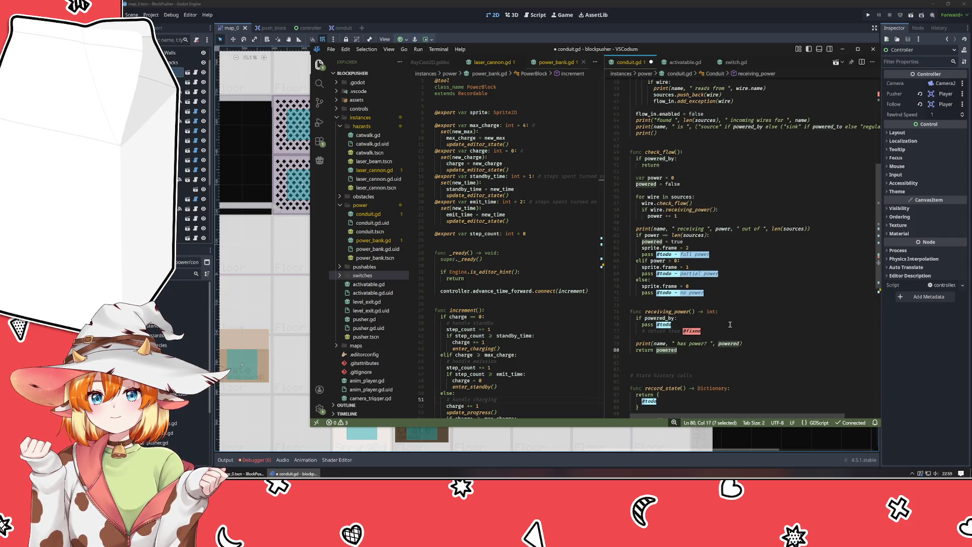
double_click(678, 242)
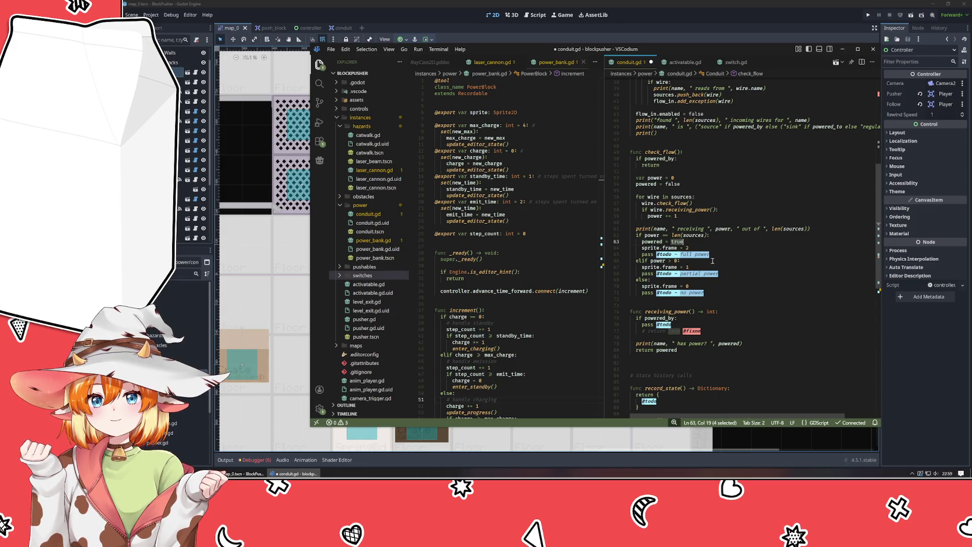
text(1)
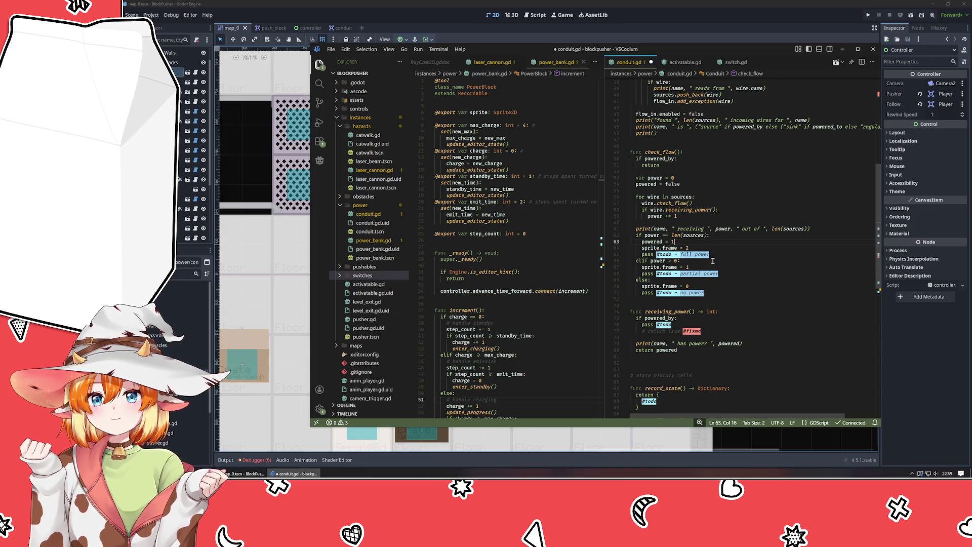
key(Down)
key(Down)
key(Down)
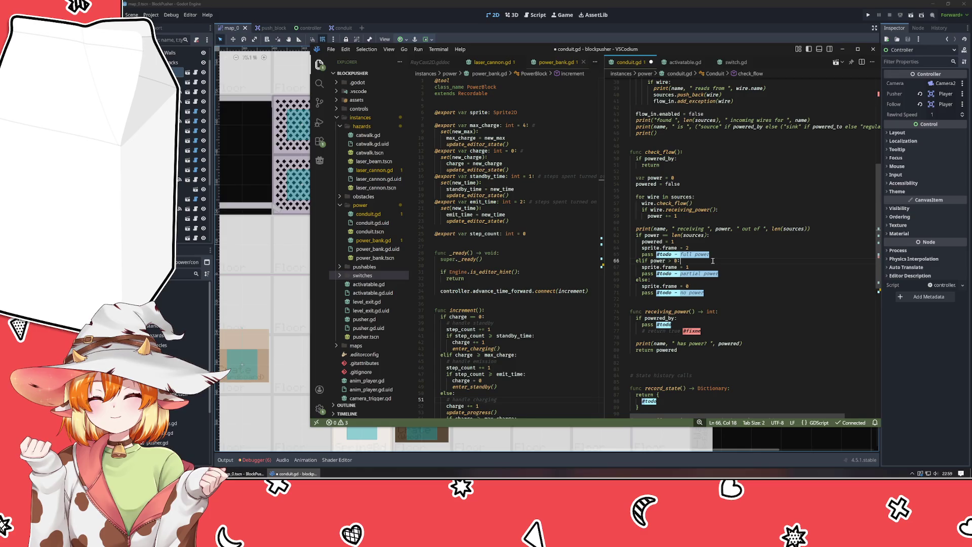
key(End)
key(Return)
text(powered = -1)
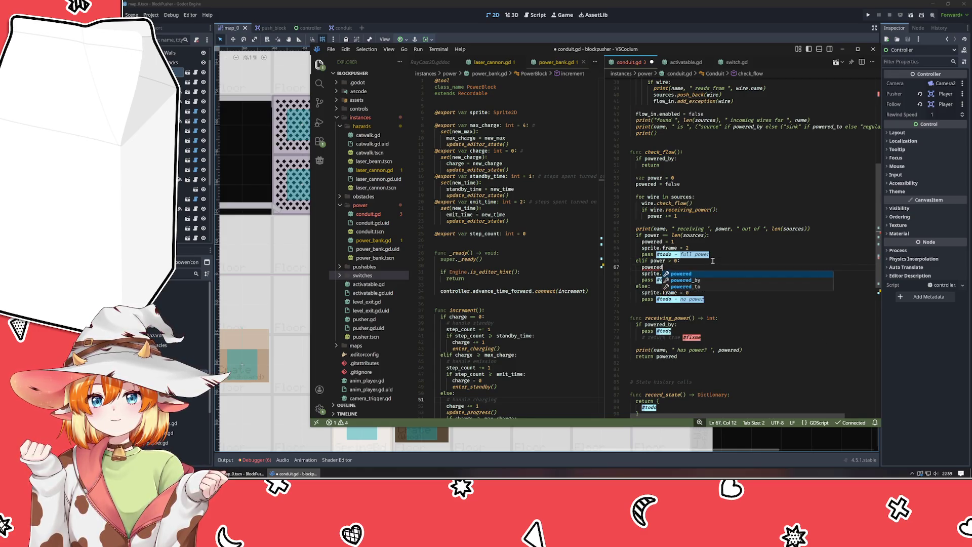
key(Down)
key(Down)
key(Down)
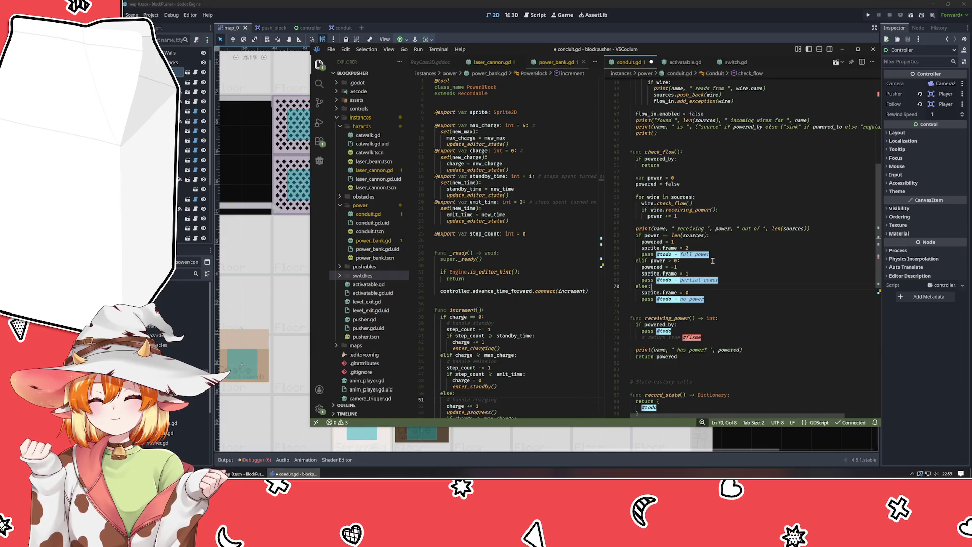
key(End)
key(Return)
text(powered = 0)
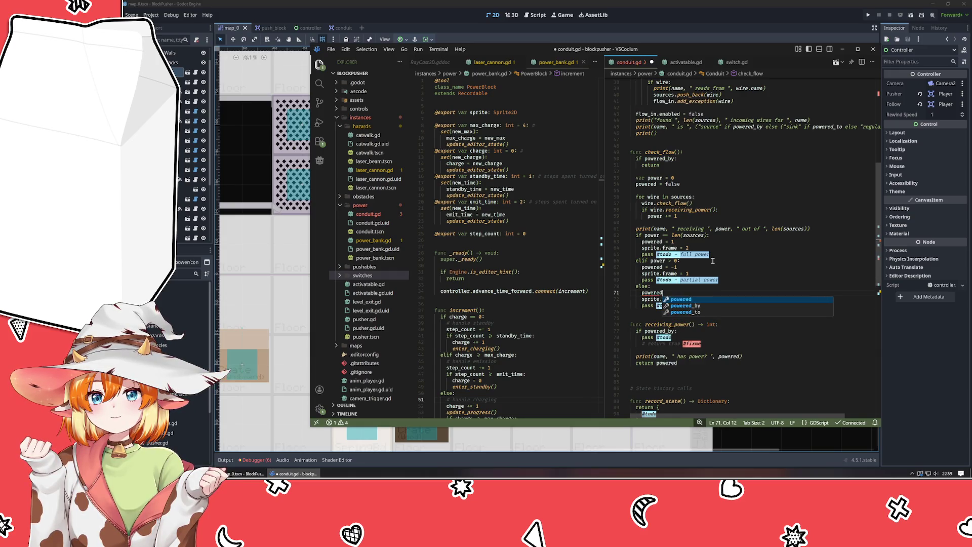
Delete the powered = false reset line and clear the var power = 0 declaration
key(Up)
key(Up)
key(Up)
key(Up)
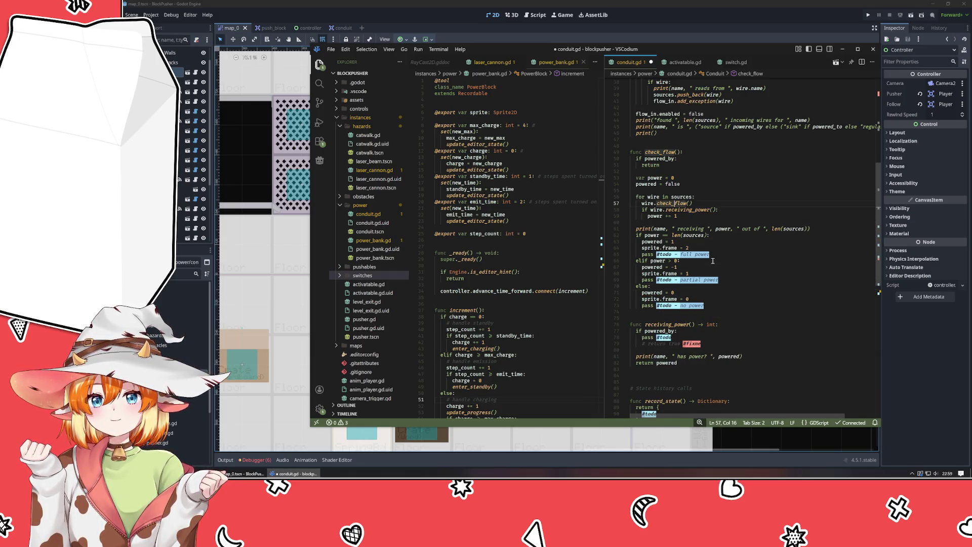
key(ctrl+shift+k)
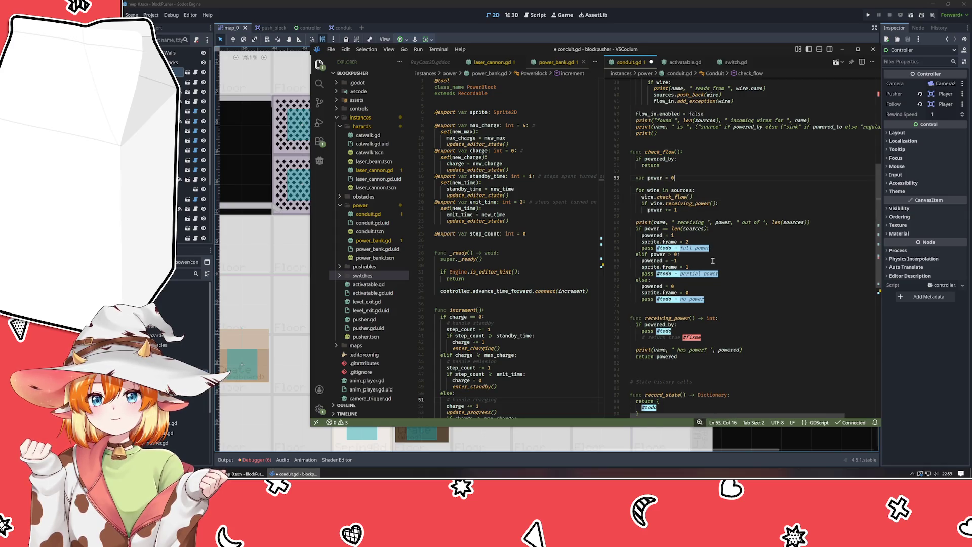
key(BackSpace)
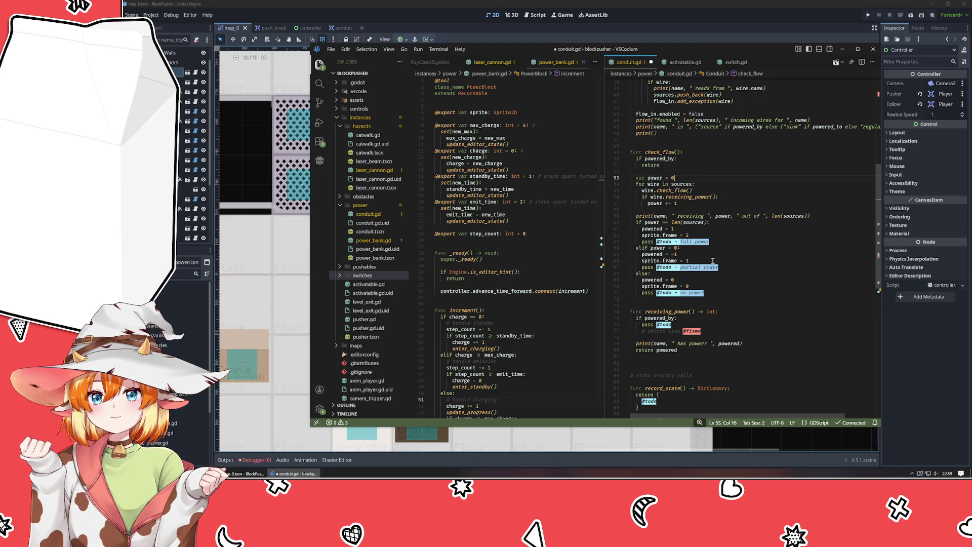
click(703, 202)
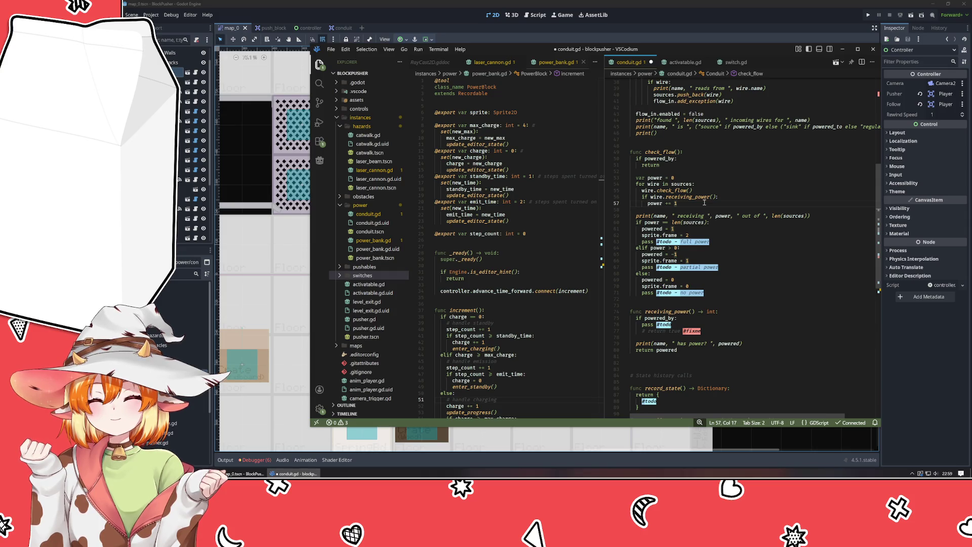
key(Up)
key(Up)
key(Up)
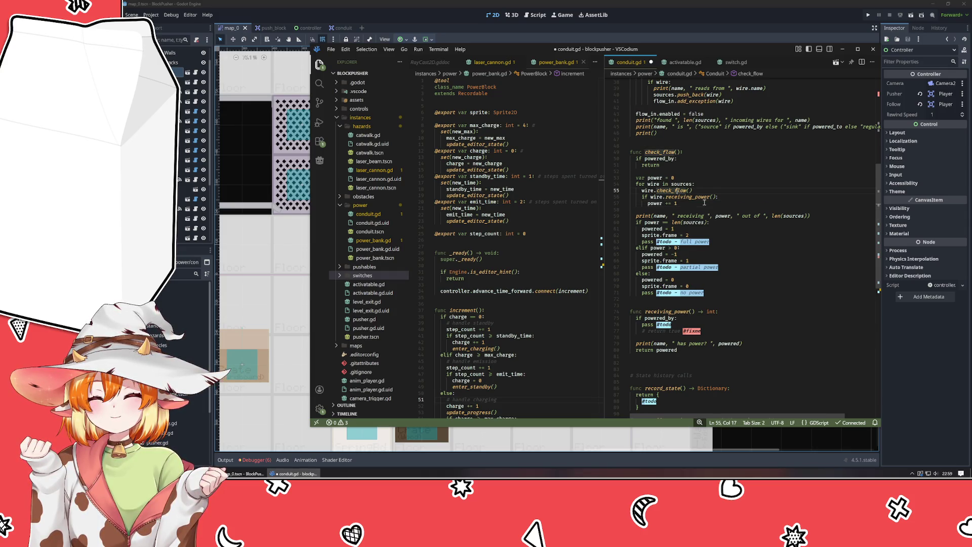
key(shift+Home)
key(BackSpace)
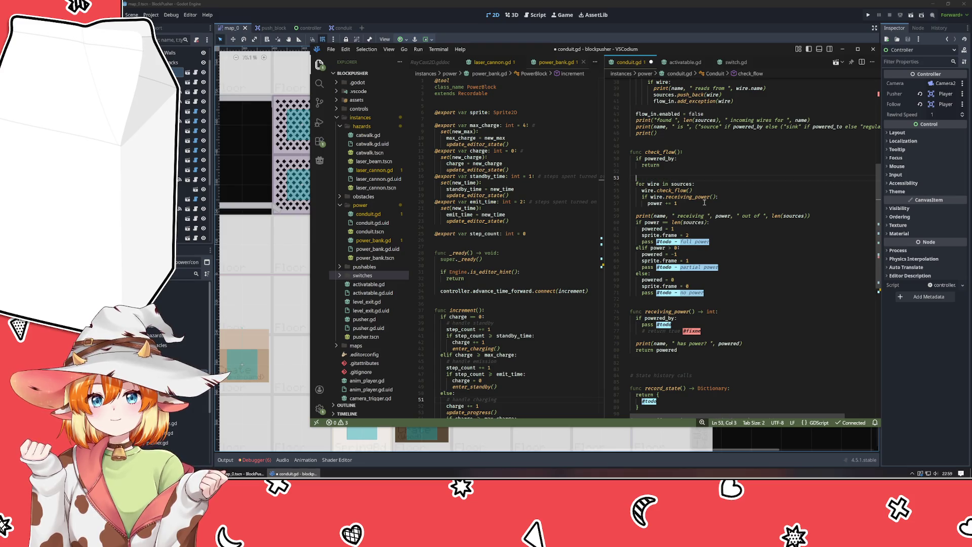
Type 'var power := 0' on the emptied line 53 in check_flow
text(var p)
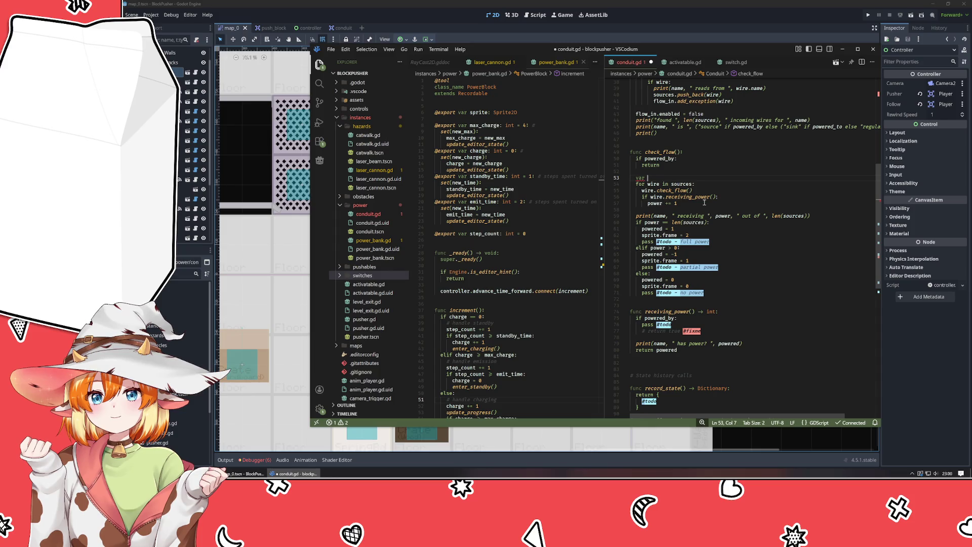
text(ower)
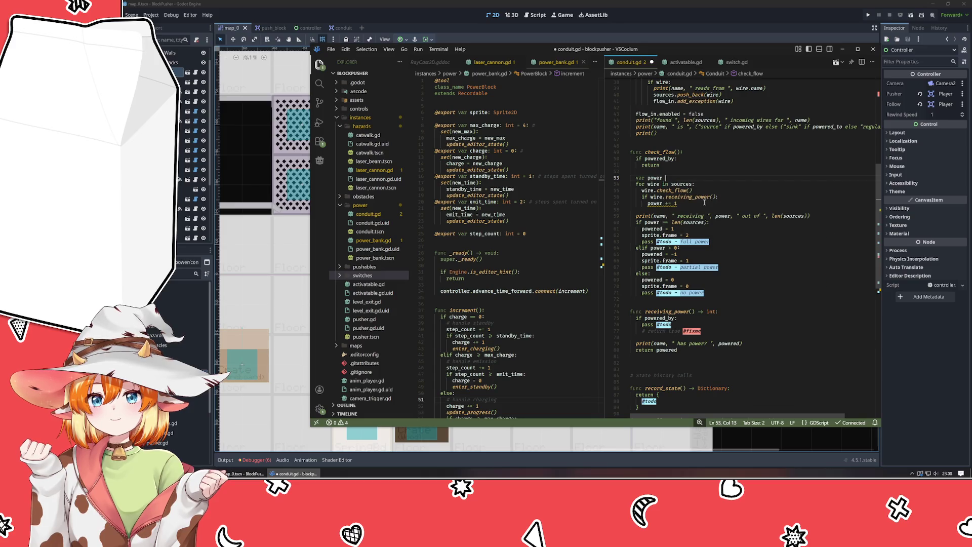
text( := 0)
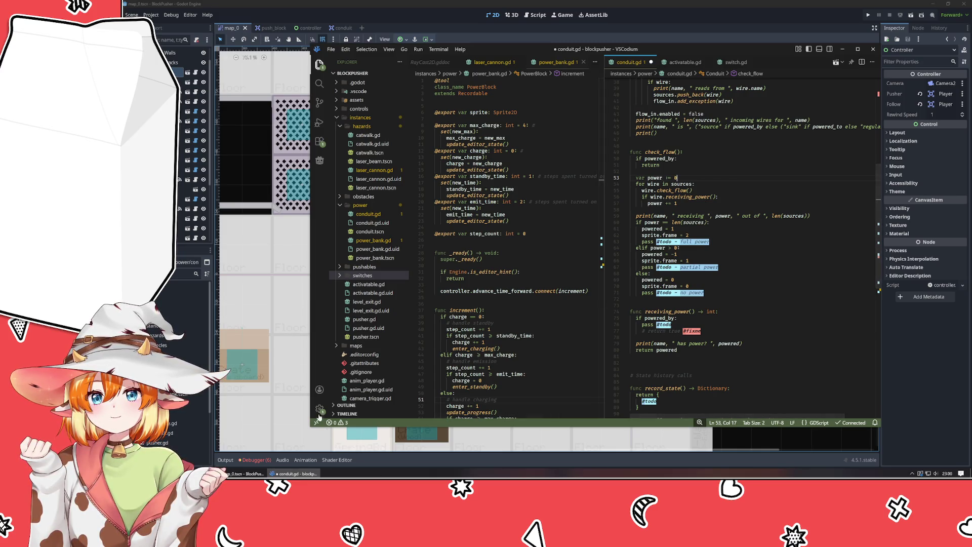
Briefly switch to the Godot editor, then bring the conduit.gd editor in VSCodium forward
click(278, 314)
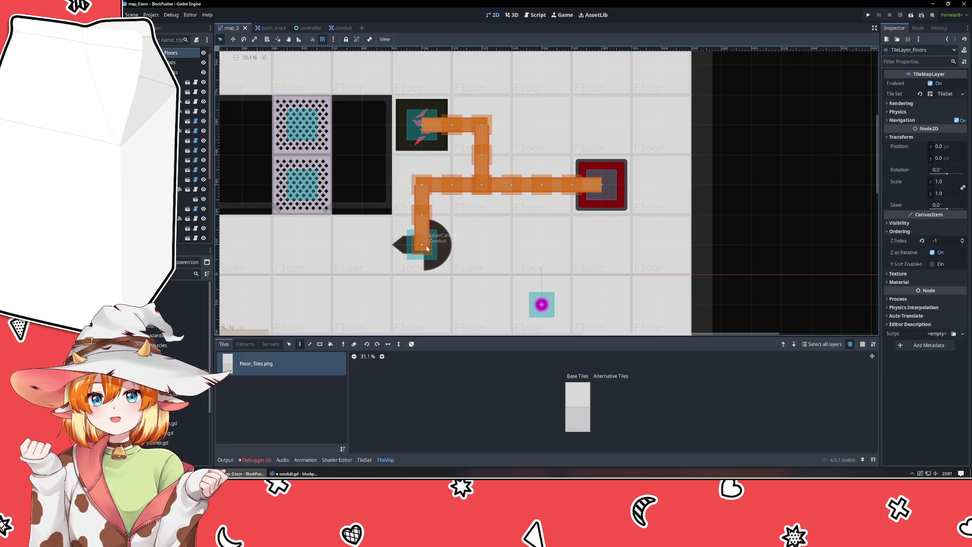
click(296, 474)
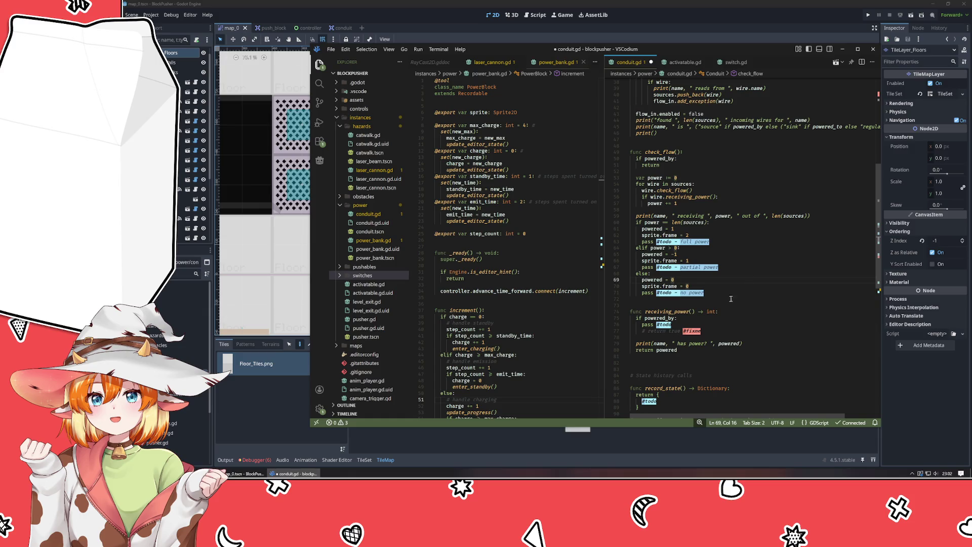
Replace the int return type on line 74's receiving_power with (bool, bool)
double_click(712, 311)
key(BackSpace)
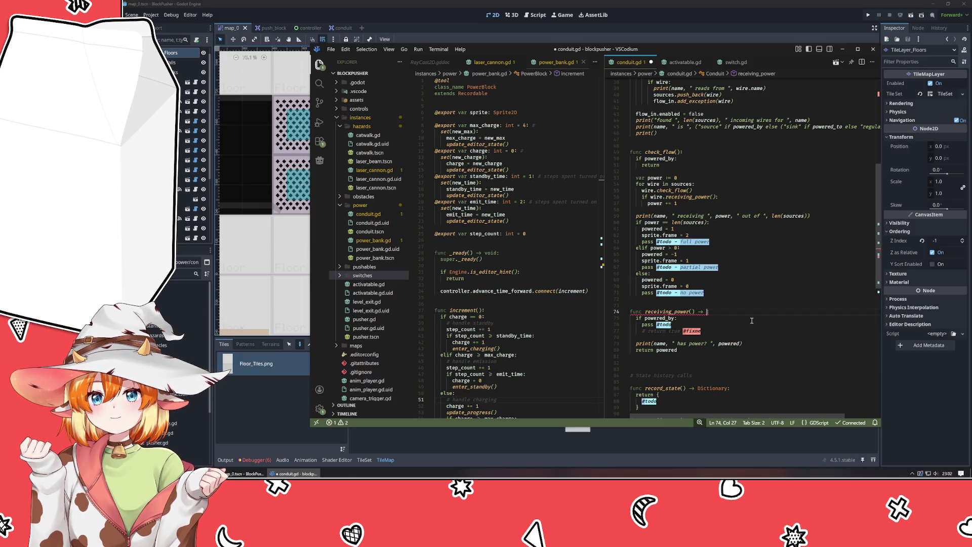
text({})
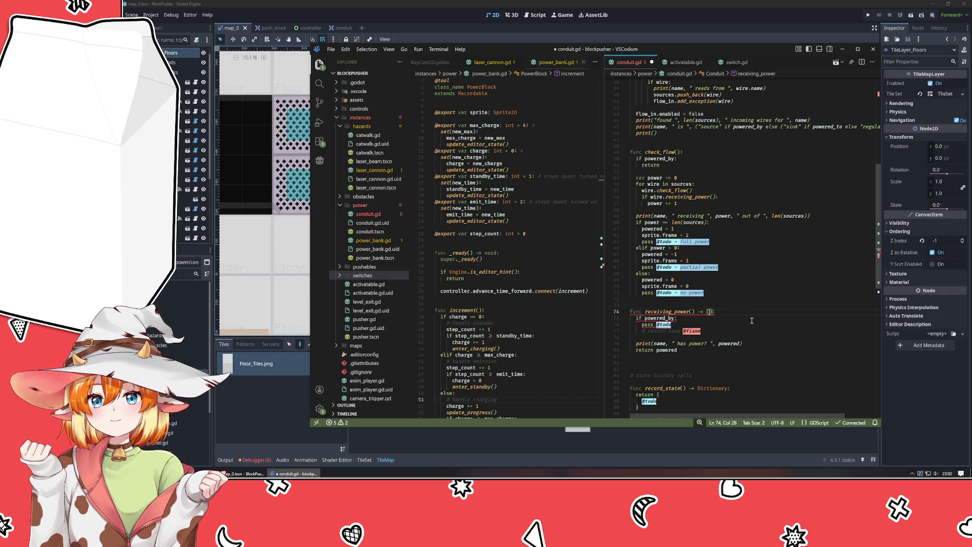
text(bool, bool)
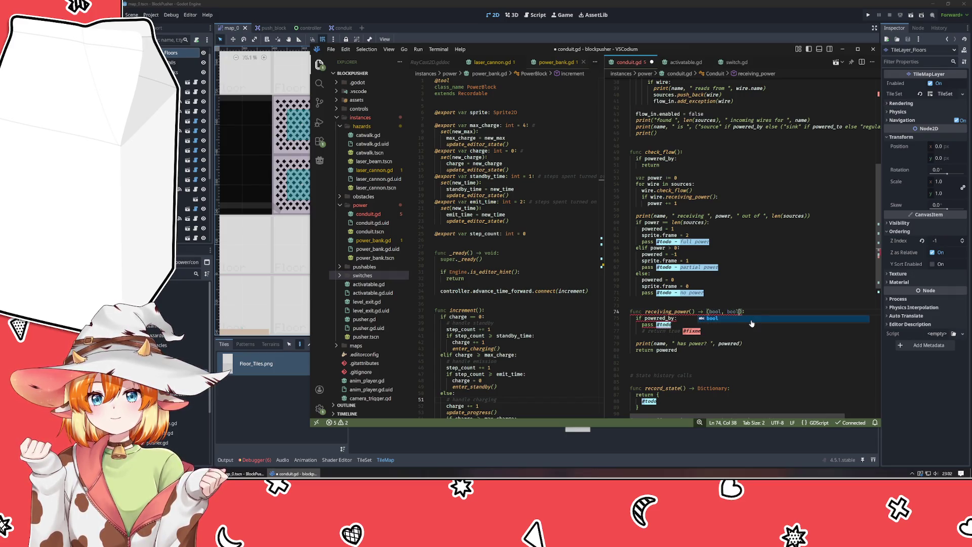
key(End)
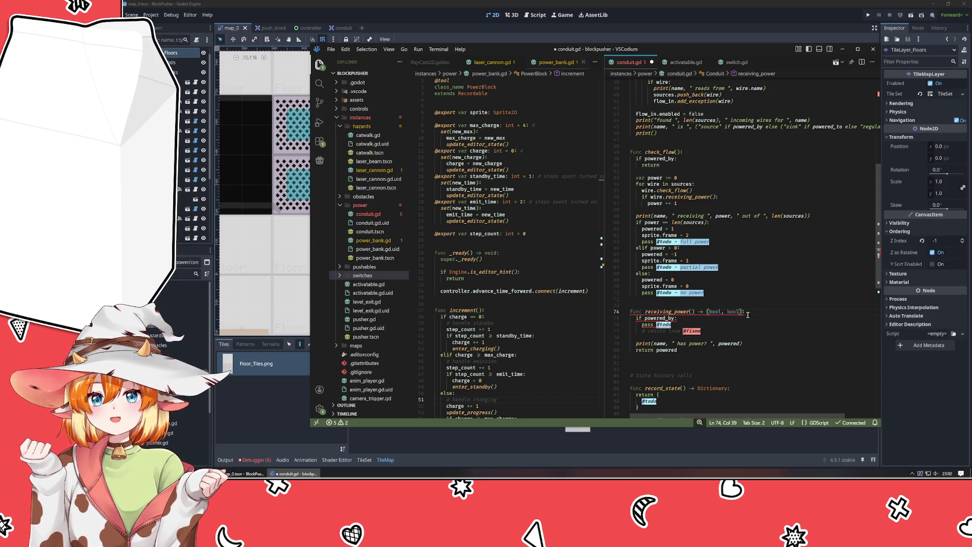
mouse_move(739, 314)
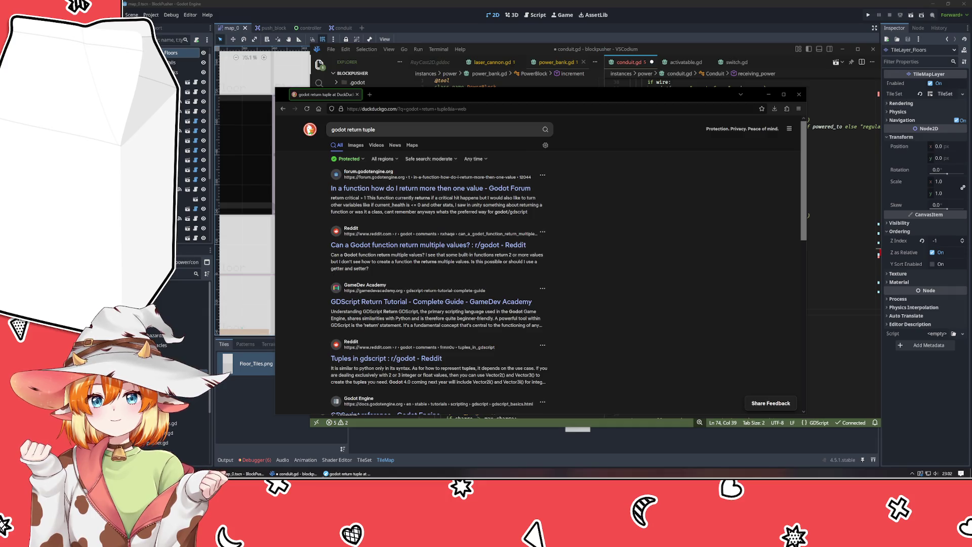
Read the Reddit thread on returning multiple values in Godot, then close it
click(534, 248)
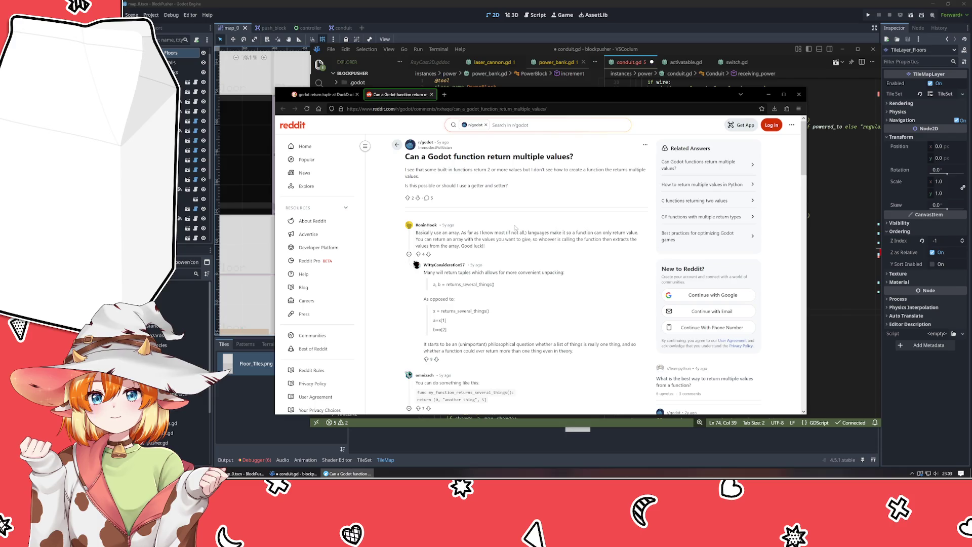
scroll(515, 228, down, 2)
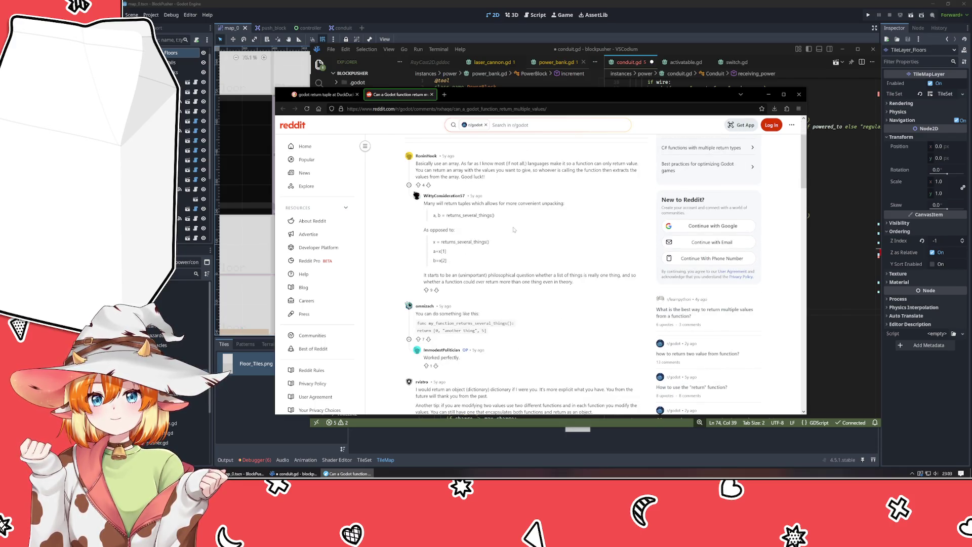
scroll(514, 229, down, 3)
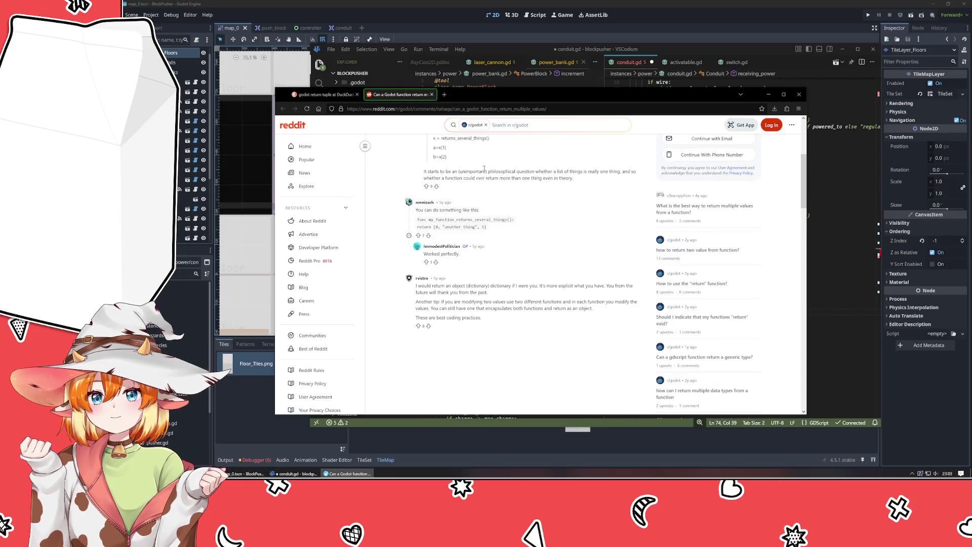
click(429, 94)
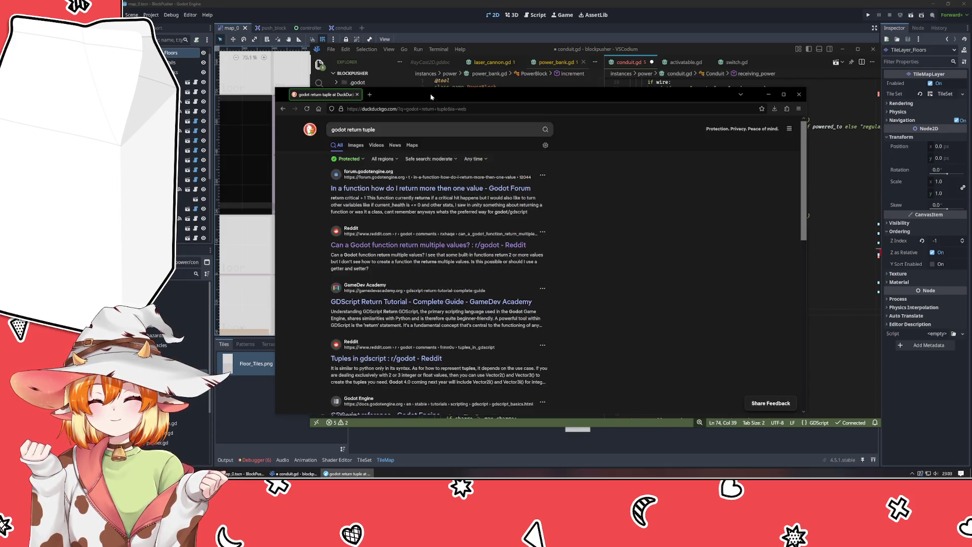
Read the Godot Forum replies recommending Array or Dictionary returns, then minimize the browser
click(440, 189)
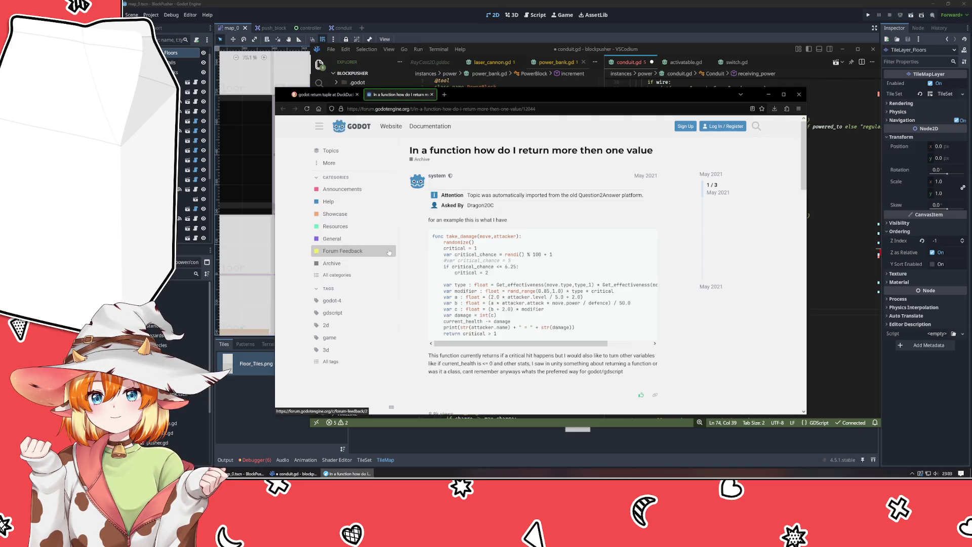
scroll(418, 264, down, 3)
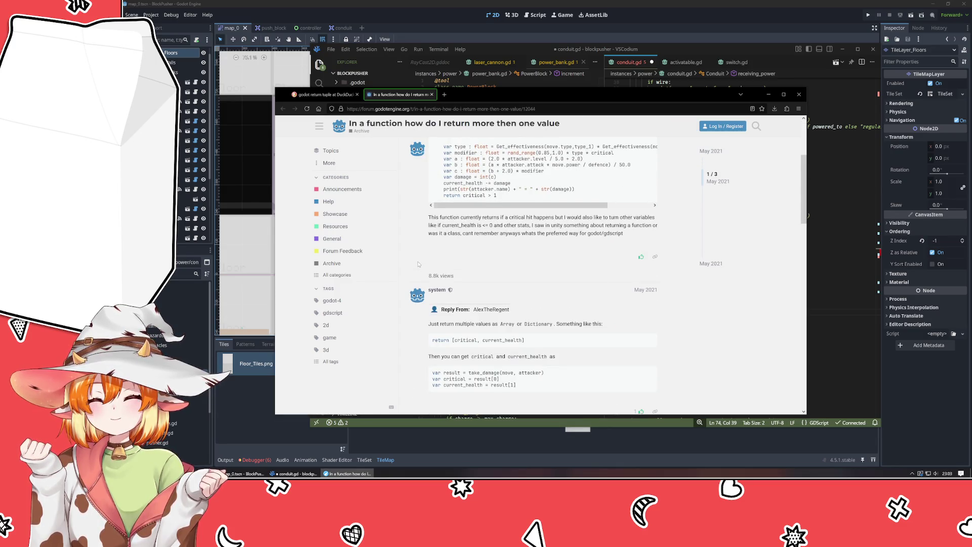
scroll(419, 264, down, 2)
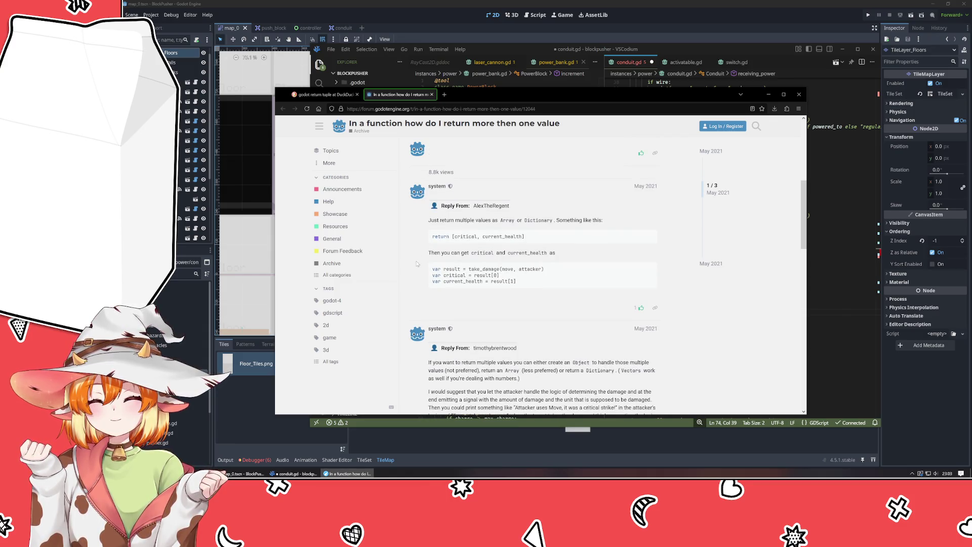
scroll(417, 263, down, 2)
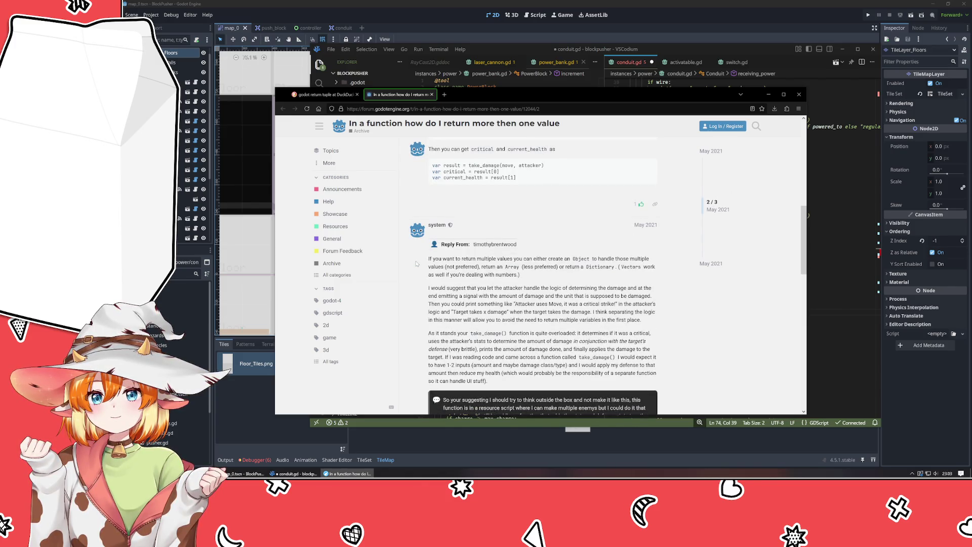
scroll(417, 264, down, 3)
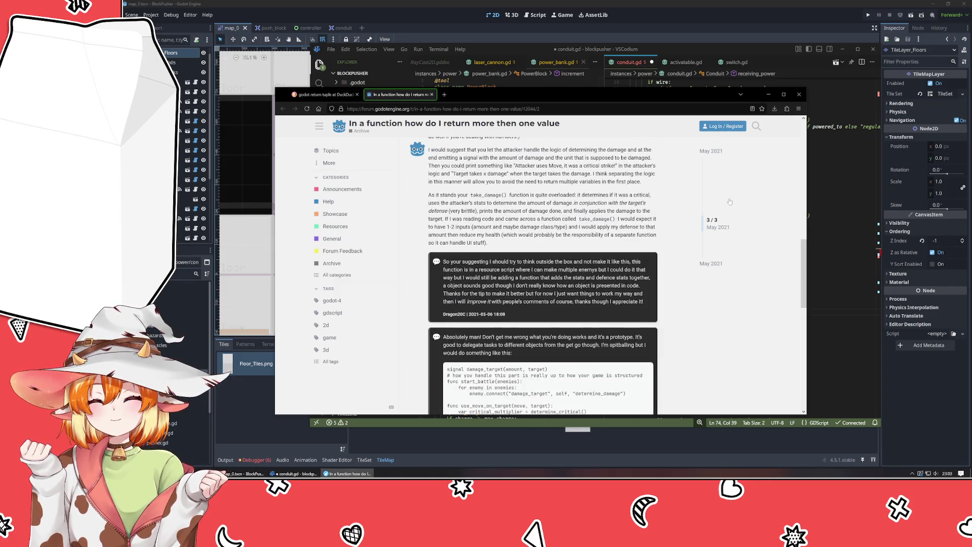
click(767, 96)
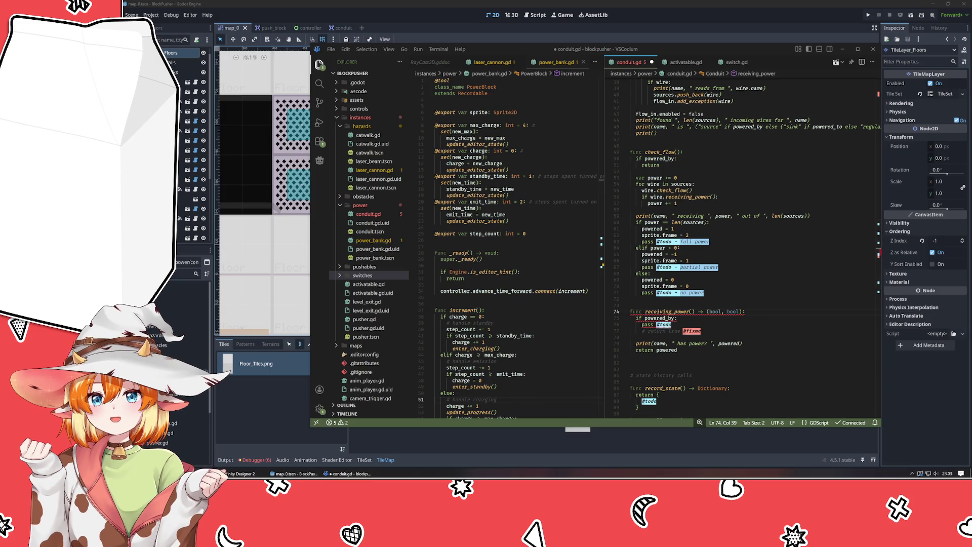
Change receiving_power's return type on line 74 from (bool, bool) back to int
click(704, 313)
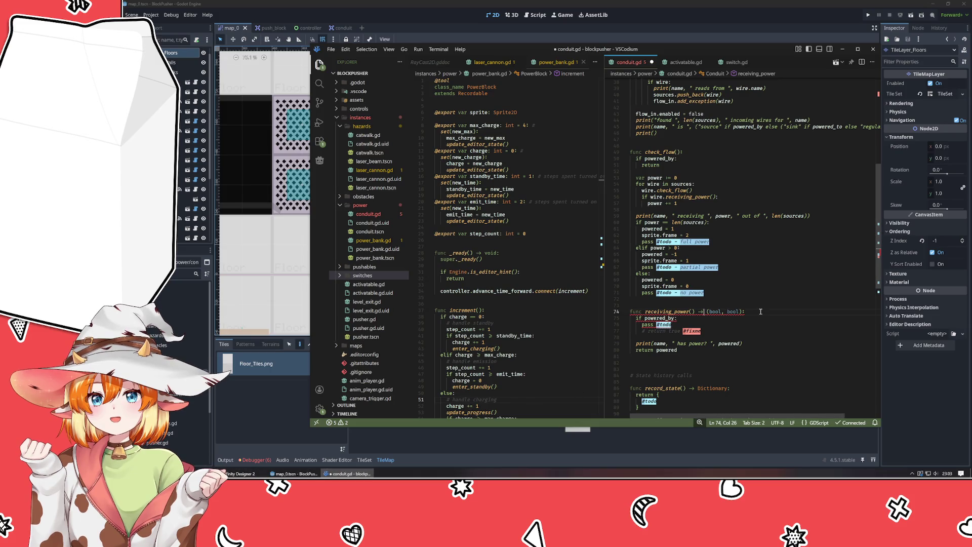
key(Right)
key(shift+End)
key(shift+Left)
key(Delete)
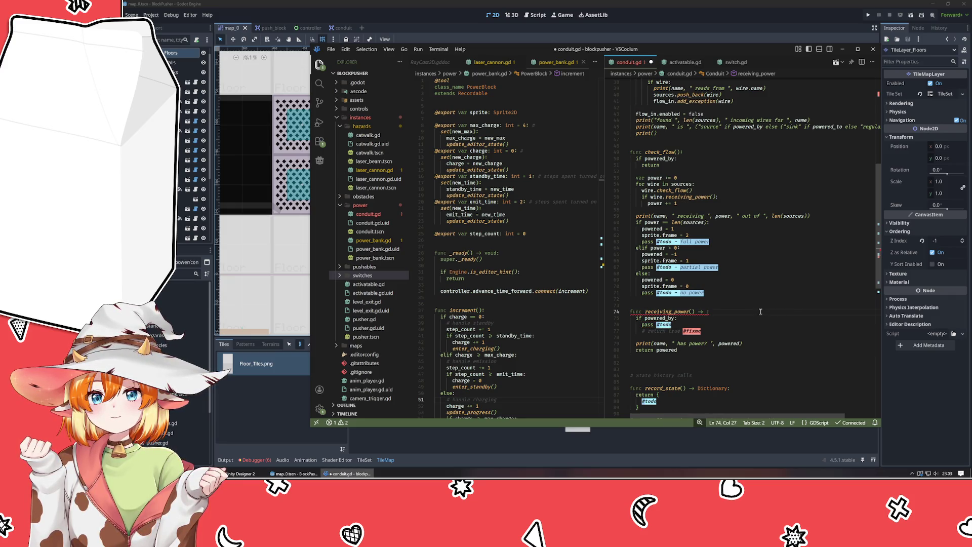
text(int)
key(Right)
Add the comment '# 0-none, 1-partial, 2-full' after the powered declaration on line 10
scroll(700, 198, up, 10)
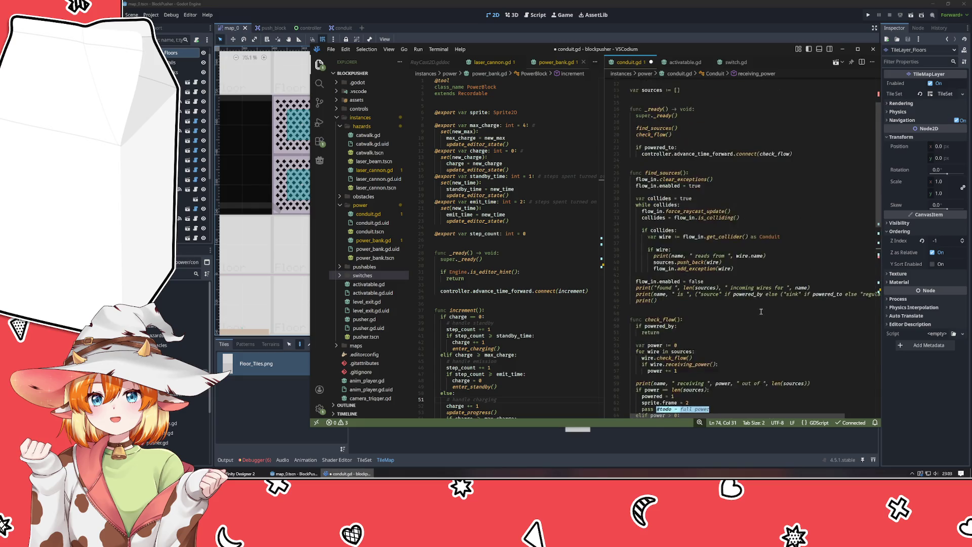
click(717, 137)
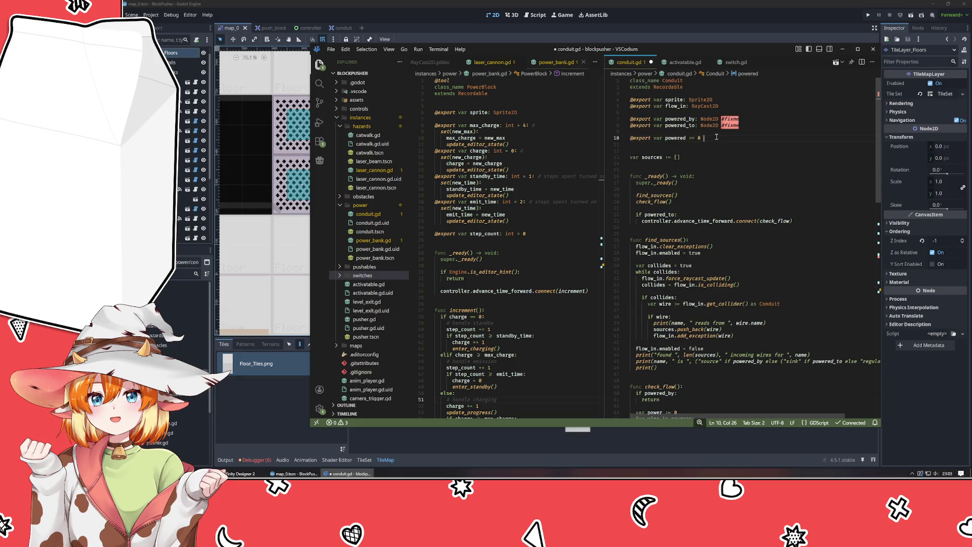
text(#)
text( 0 o)
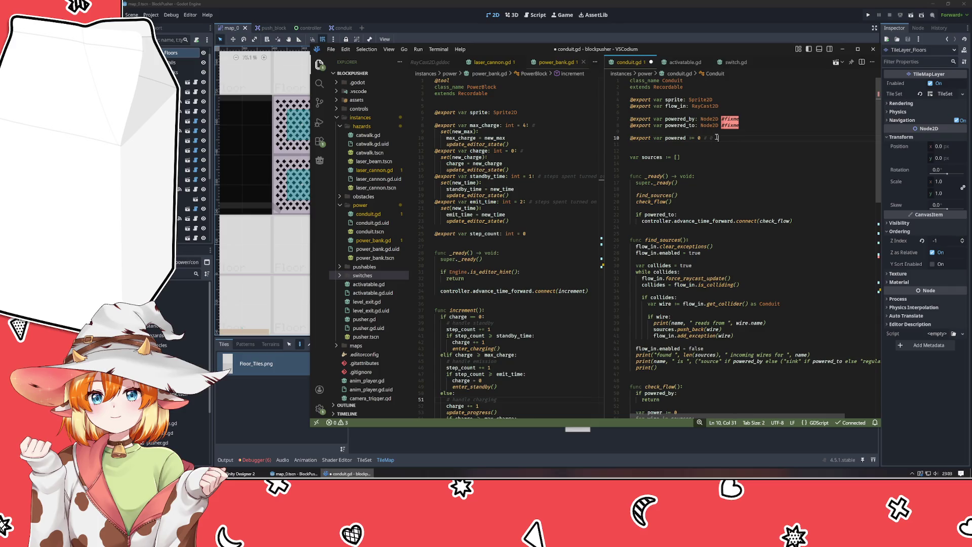
text( non)
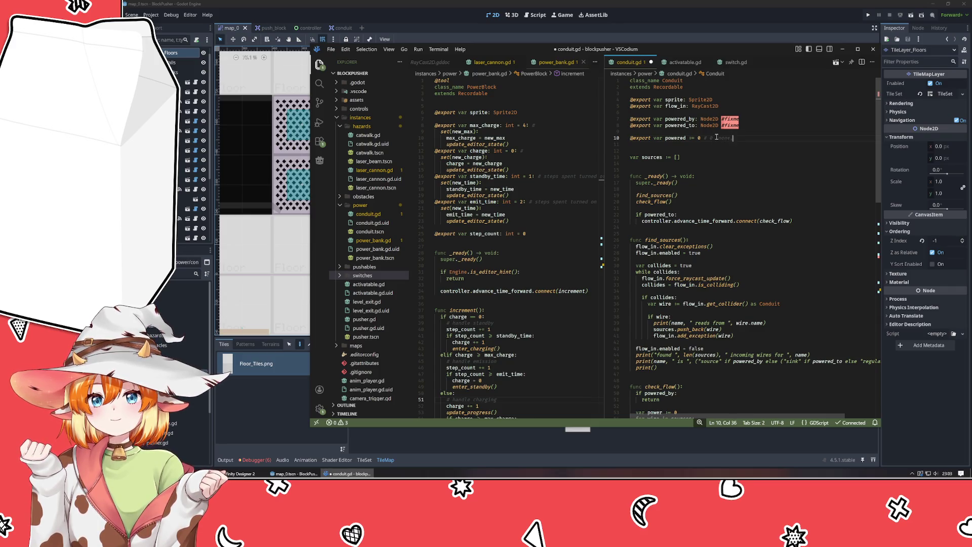
text(1- partial)
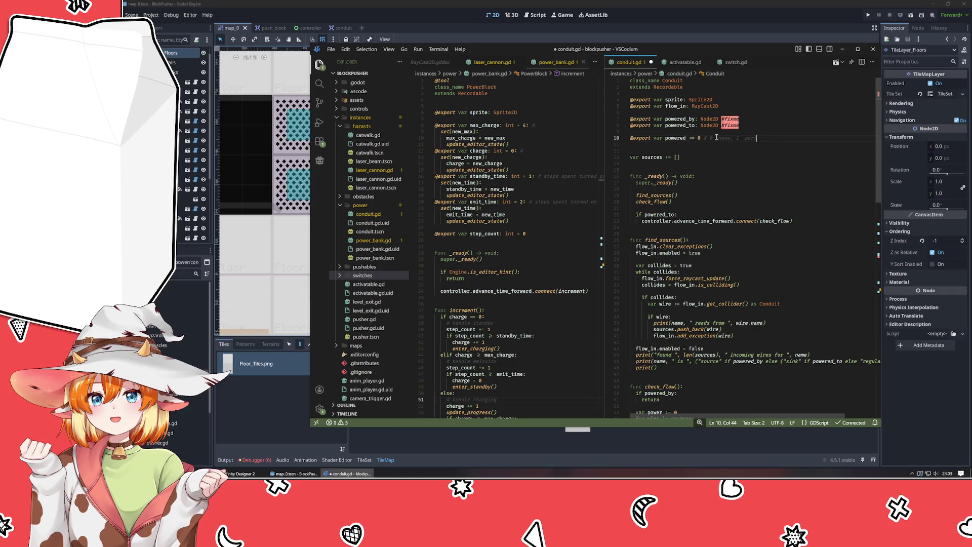
text(, 2-)
text(fu)
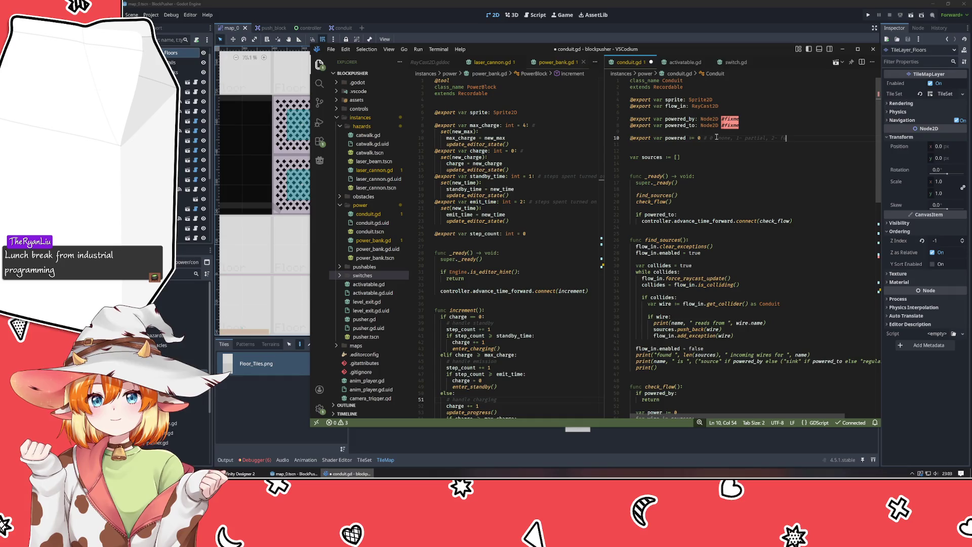
text(ll)
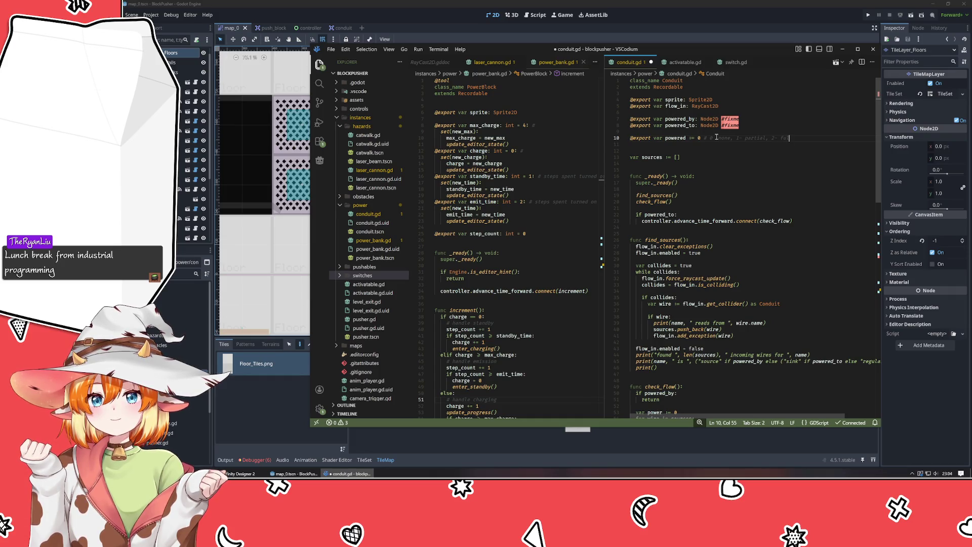
click(713, 138)
key(Delete)
key(Down)
click(798, 139)
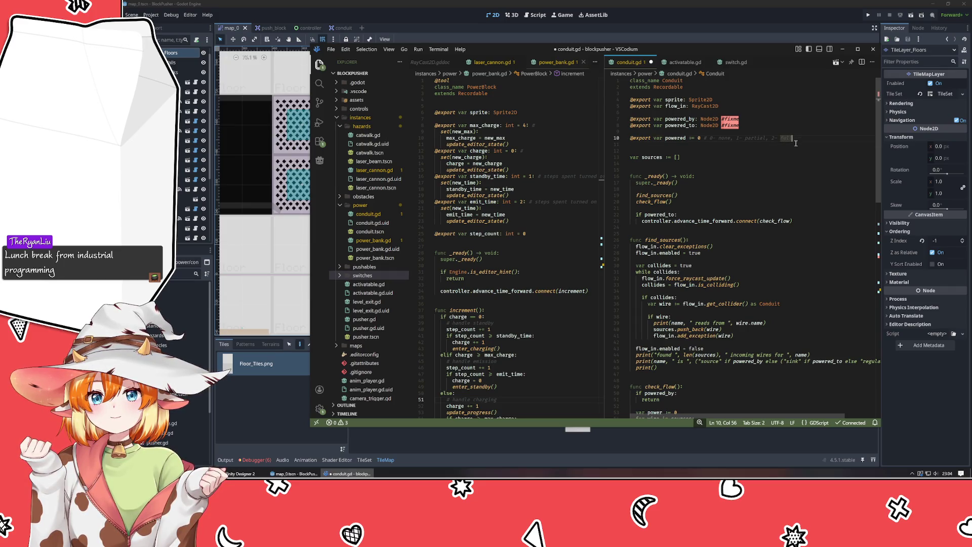
click(698, 150)
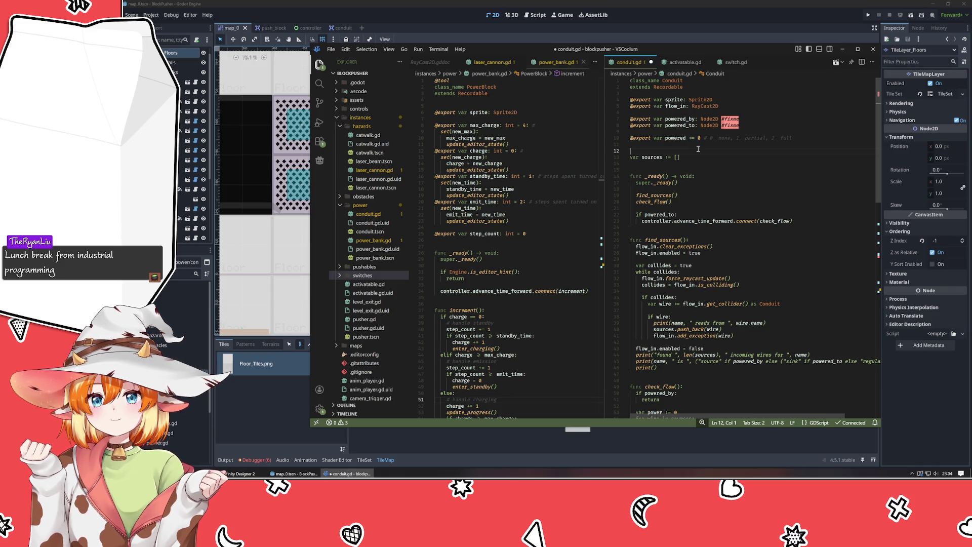
scroll(698, 148, down, 6)
scroll(701, 260, down, 5)
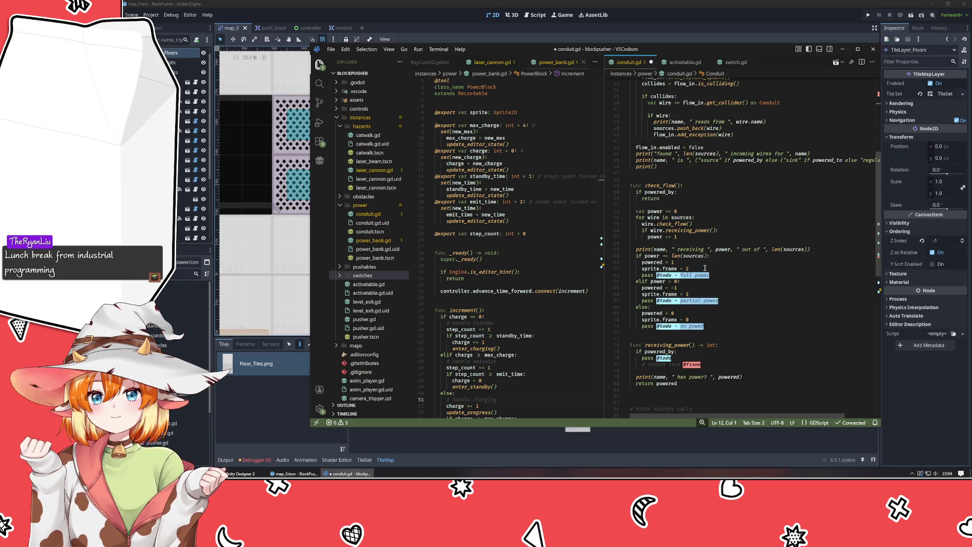
scroll(702, 280, down, 4)
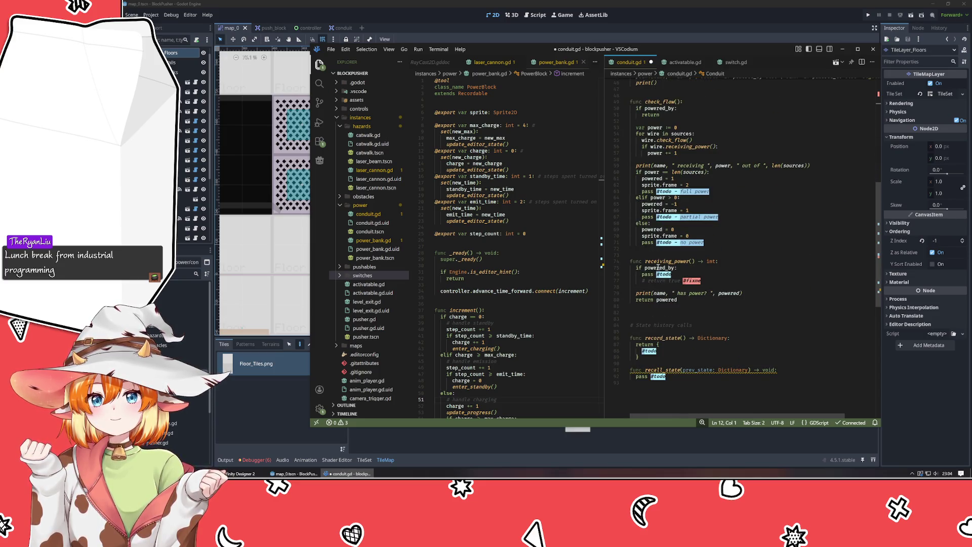
mouse_move(657, 268)
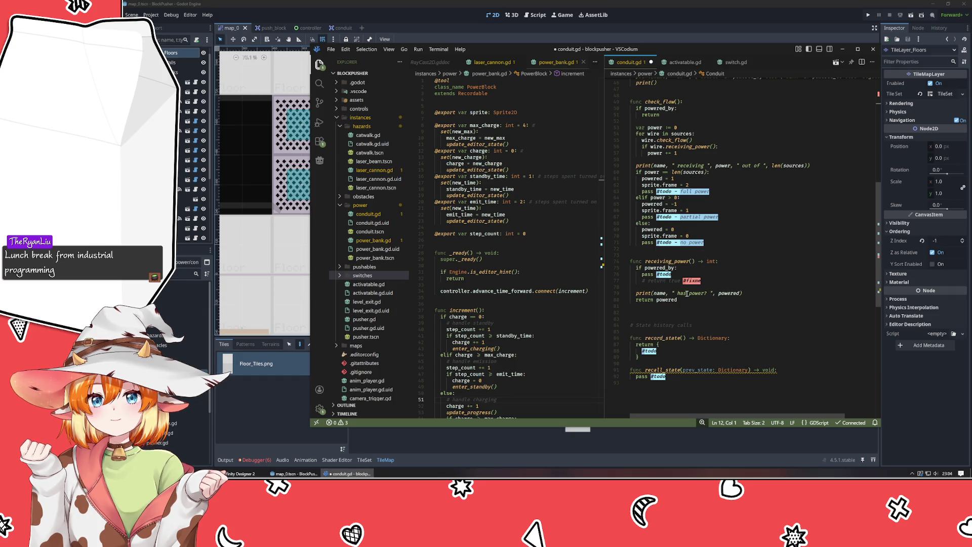
click(727, 293)
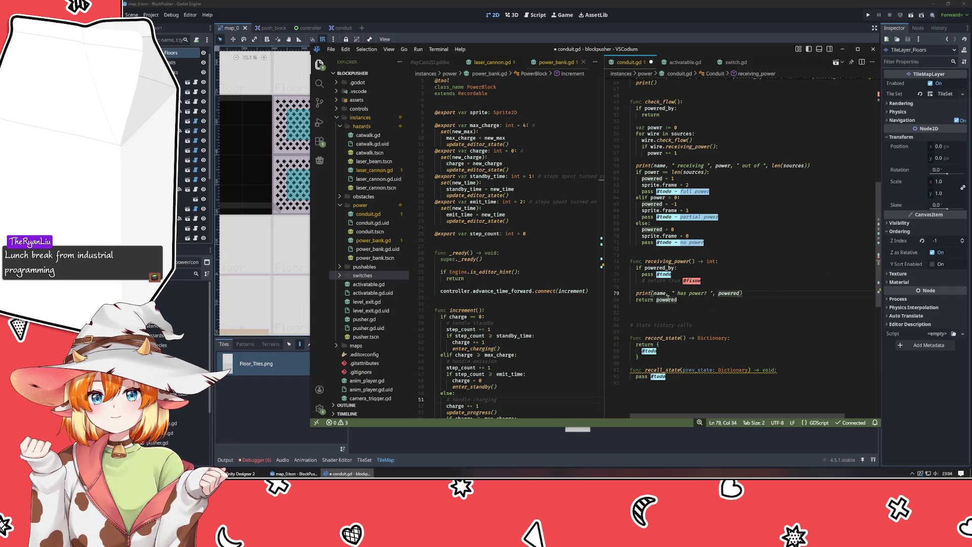
scroll(667, 299, up, 15)
scroll(668, 298, down, 12)
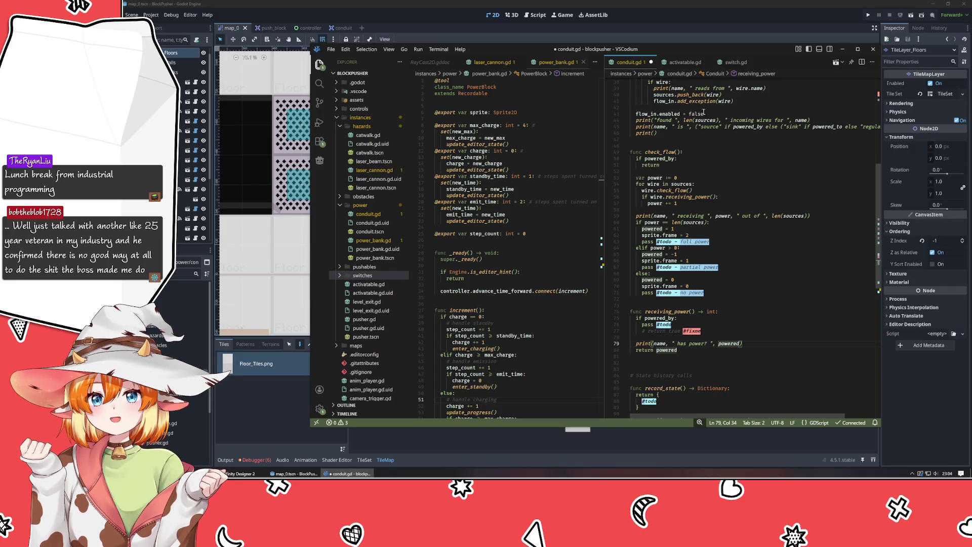
click(653, 178)
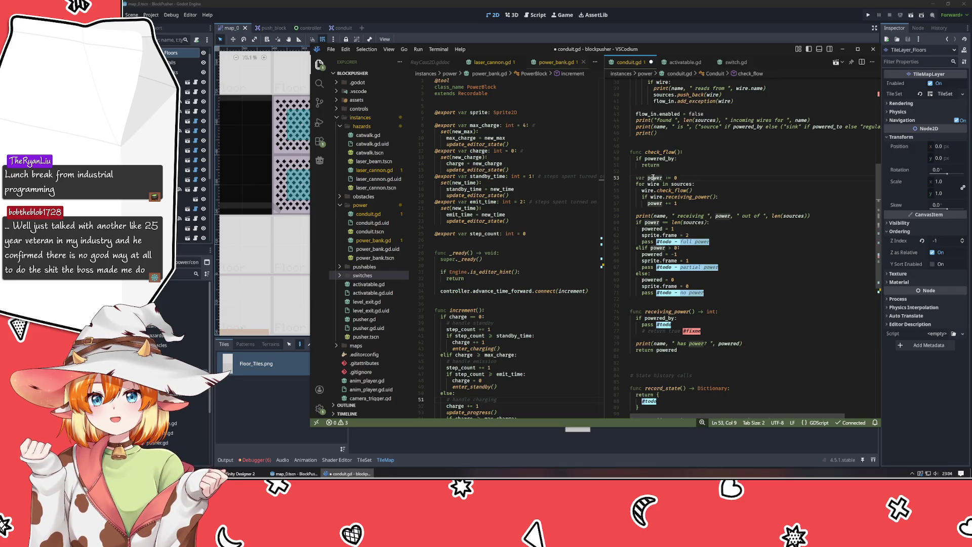
Make the wire loop do power += wire.receiving_power() and delete the old power += 1 line
click(651, 197)
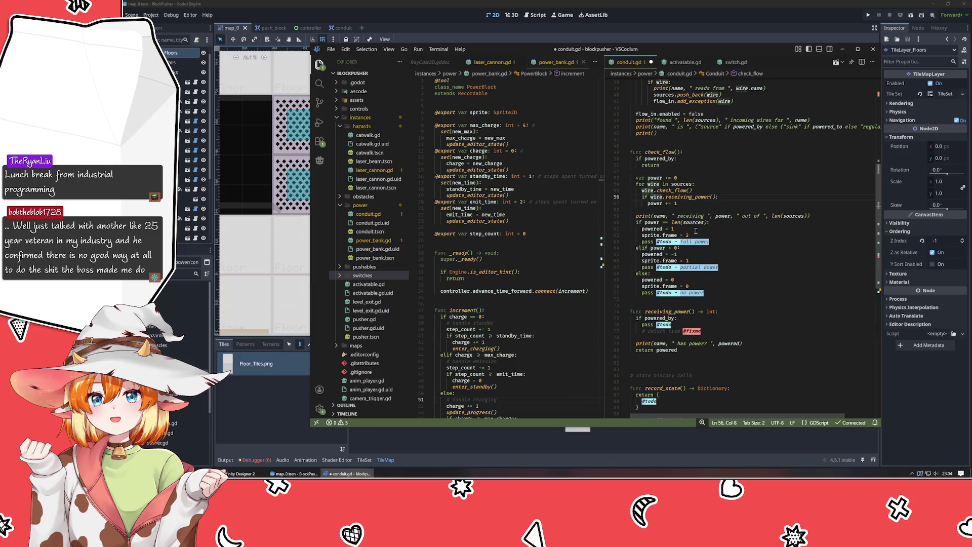
key(BackSpace)
key(BackSpace)
key(BackSpace)
text(power )
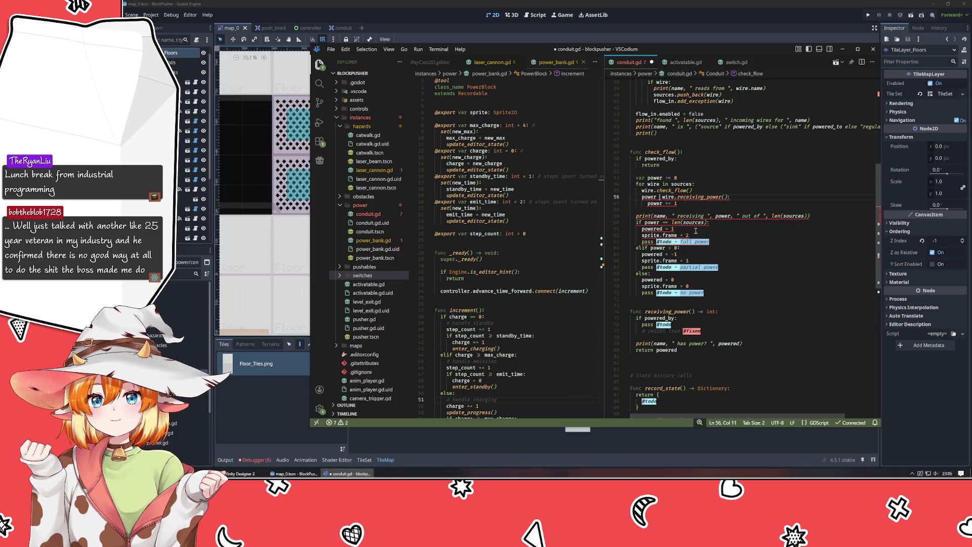
text(+=)
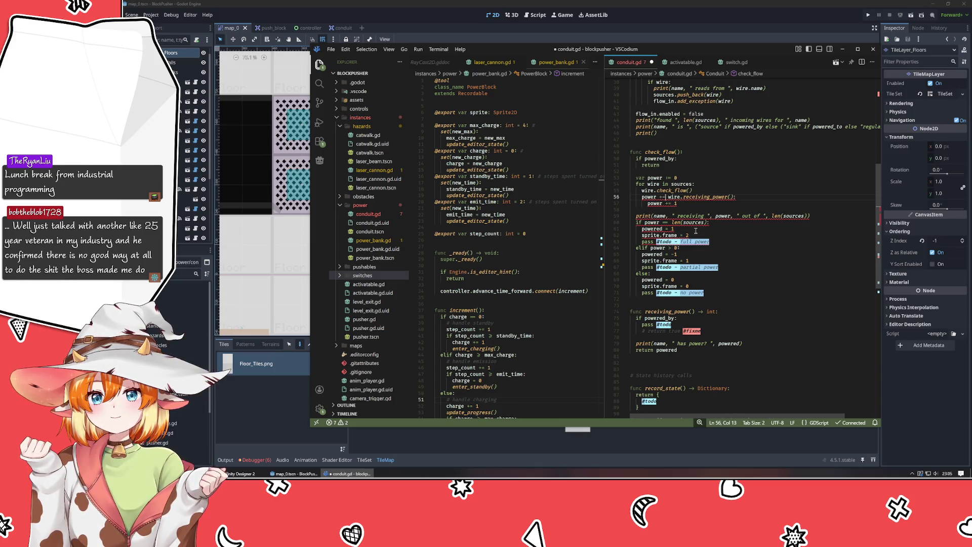
key(Down)
key(shift+Home)
key(BackSpace)
key(BackSpace)
key(BackSpace)
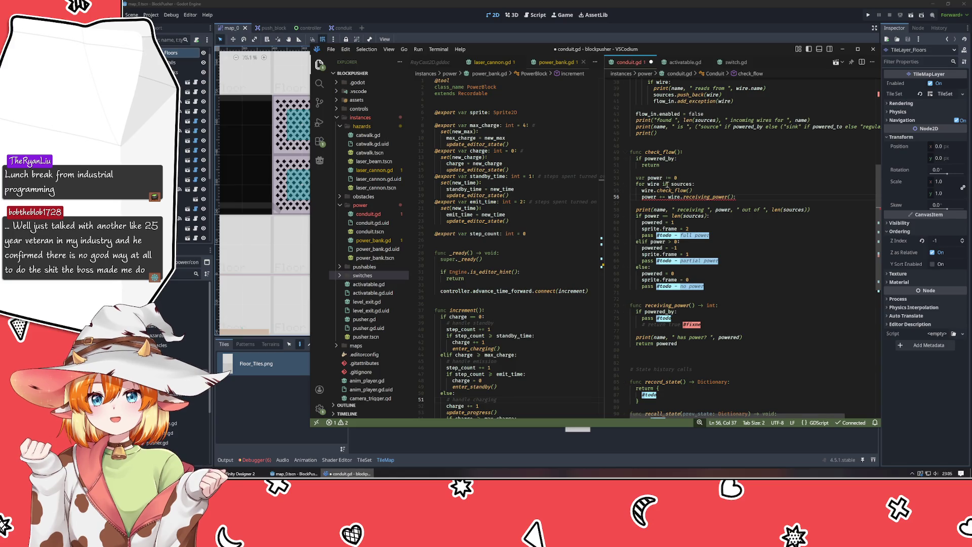
mouse_move(672, 198)
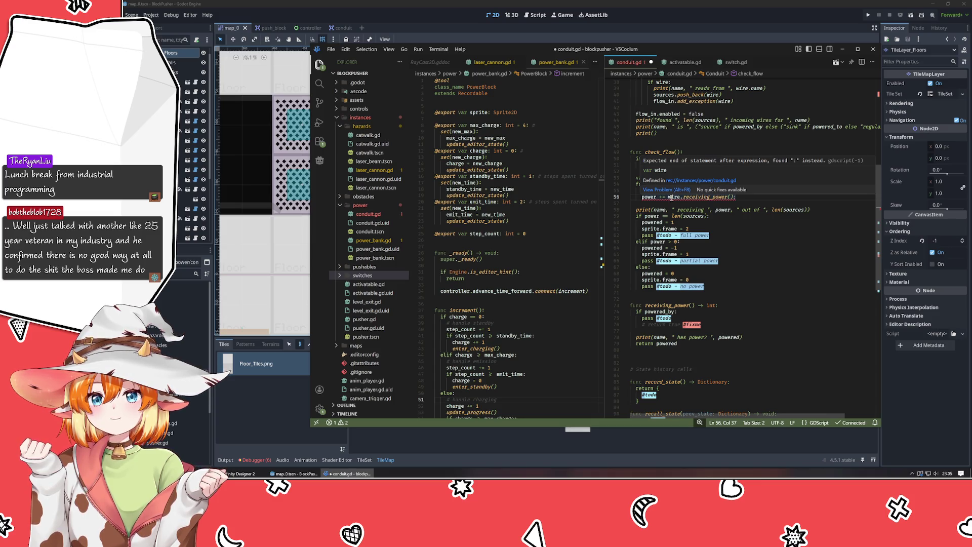
key(BackSpace)
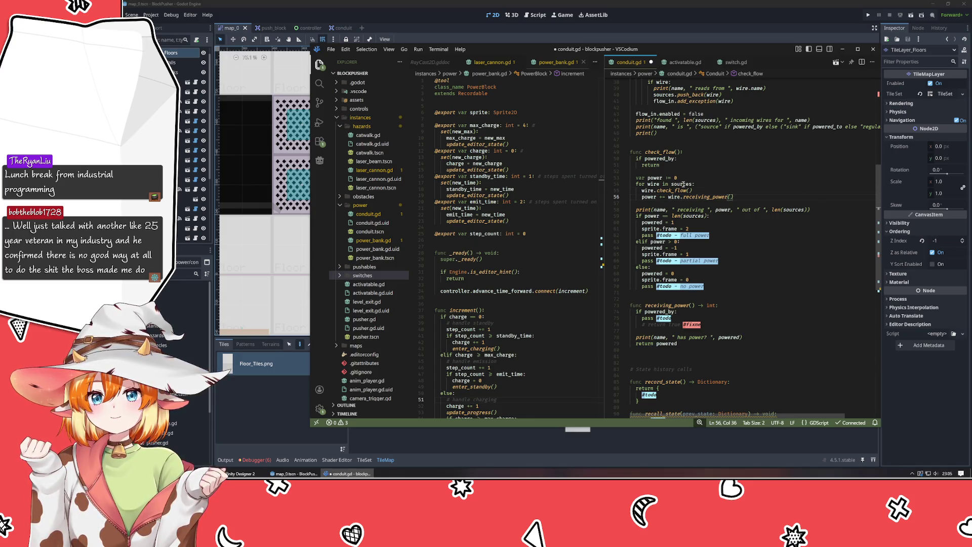
click(699, 179)
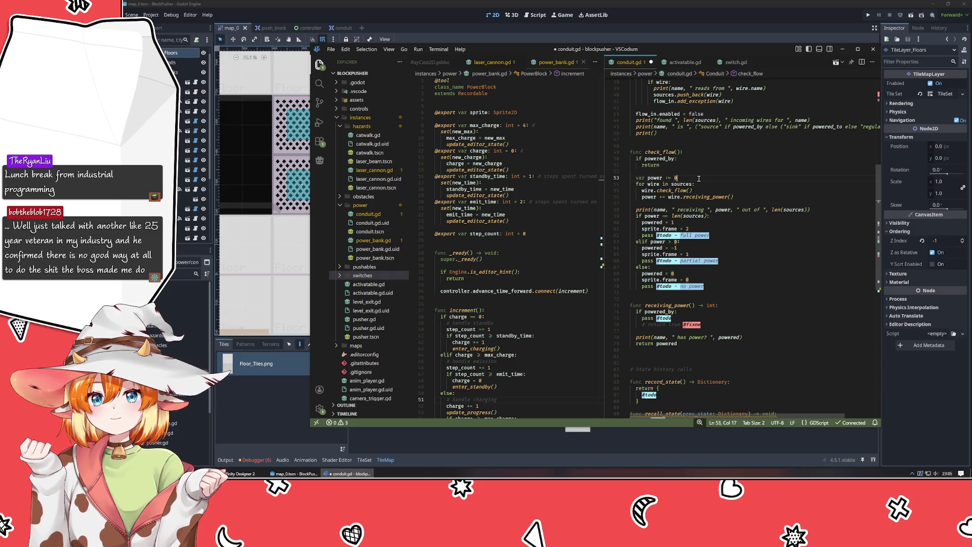
key(Return)
text(var total )
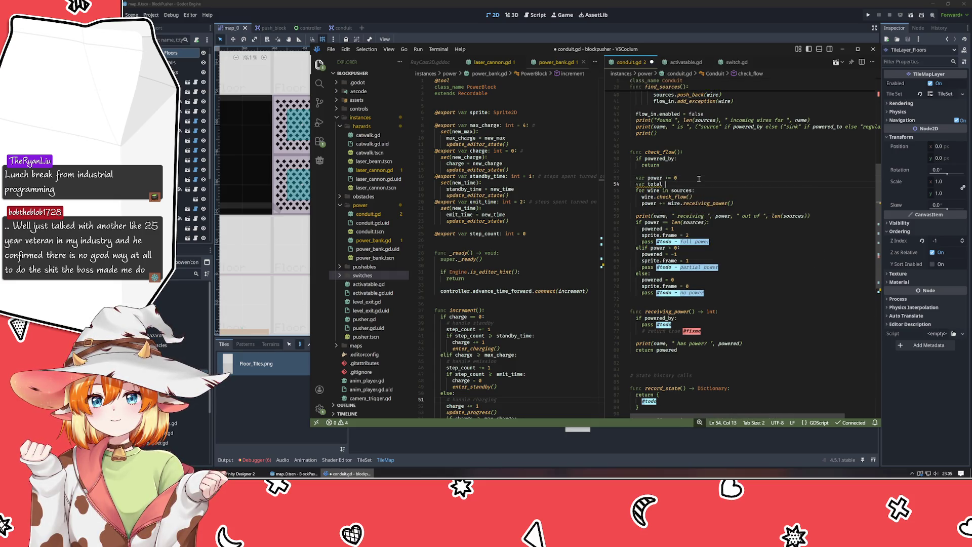
text(:)
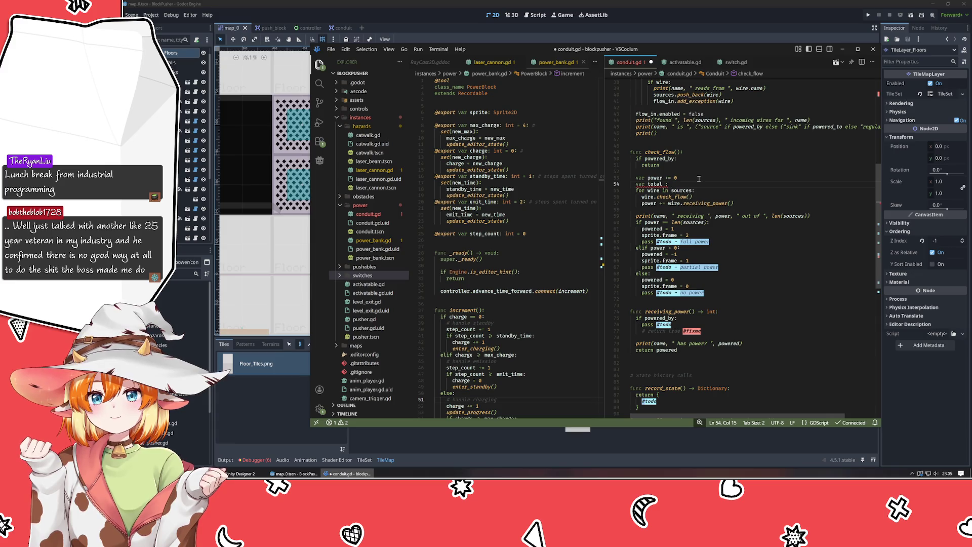
key(BackSpace)
key(BackSpace)
key(BackSpace)
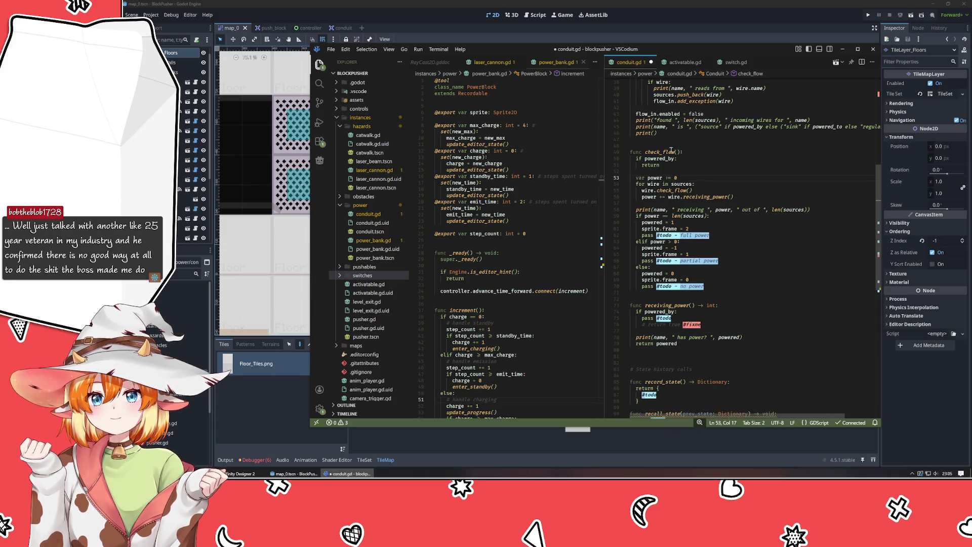
Multiply both len(sources) comparisons by 2, save conduit.gd and launch the game
scroll(673, 203, up, 10)
click(701, 156)
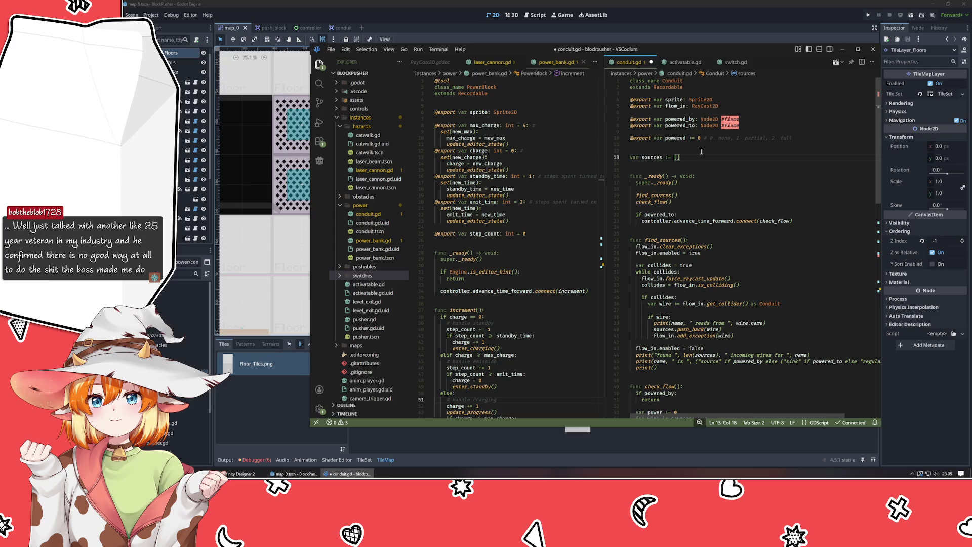
scroll(704, 151, down, 12)
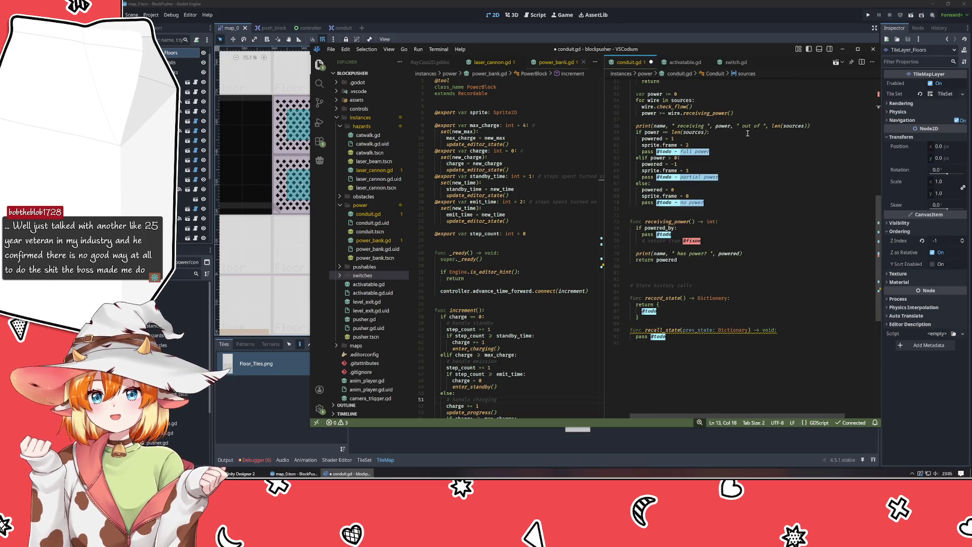
click(813, 126)
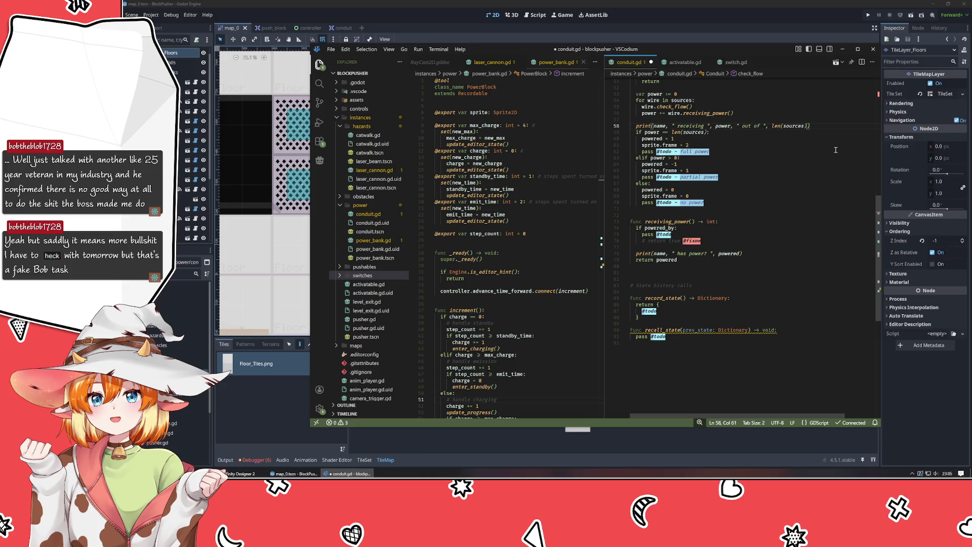
text(* 2)
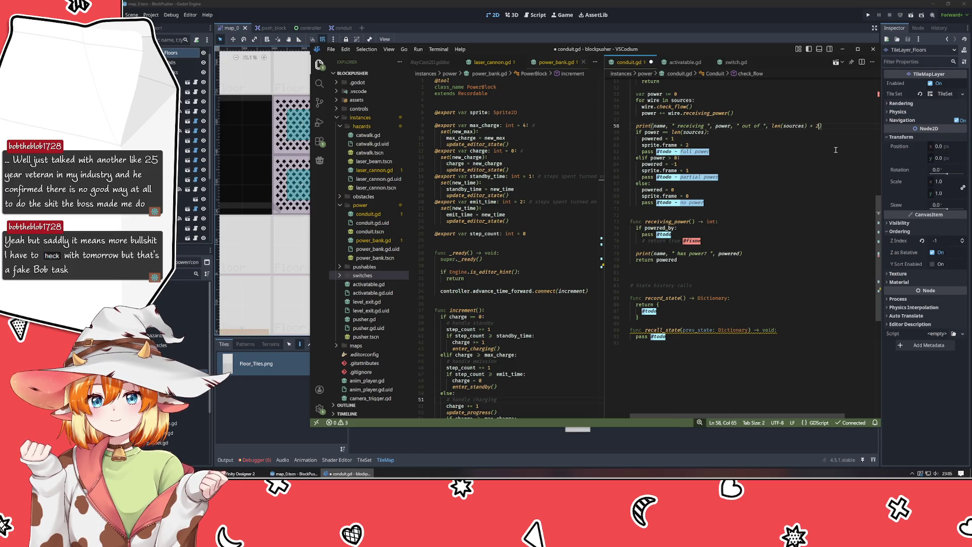
key(shift+Left)
key(shift+Left)
key(shift+Left)
key(shift+Right)
key(shift+Right)
key(shift+Right)
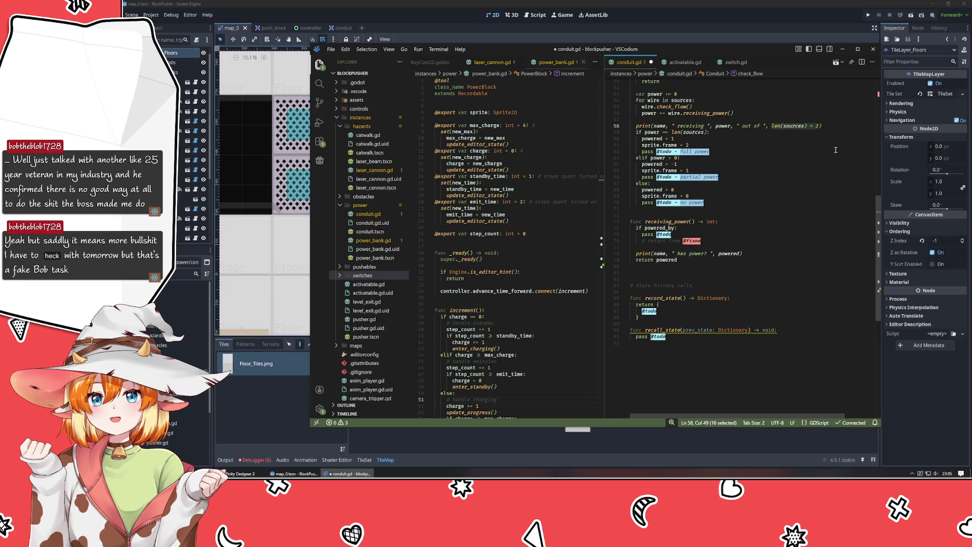
text(()
key(Down)
key(Left)
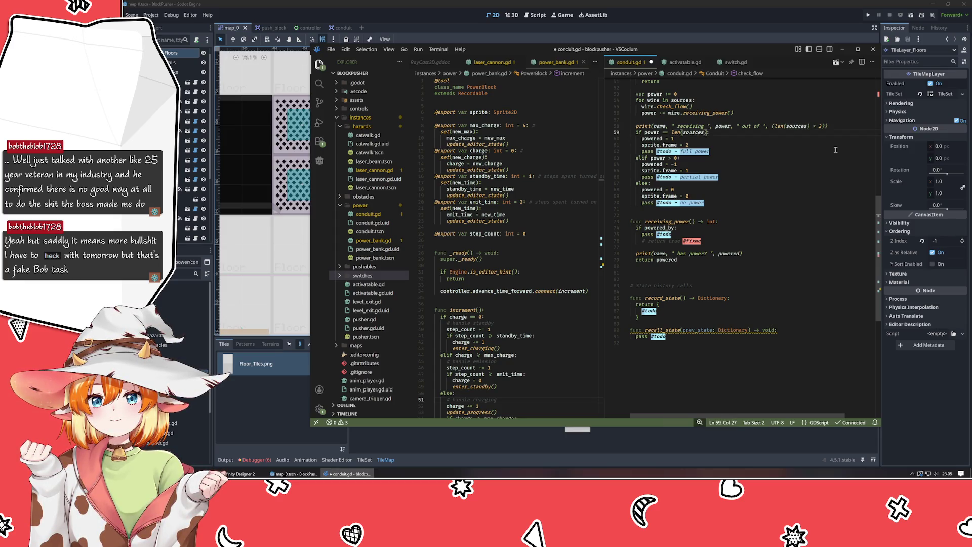
text(* 2)
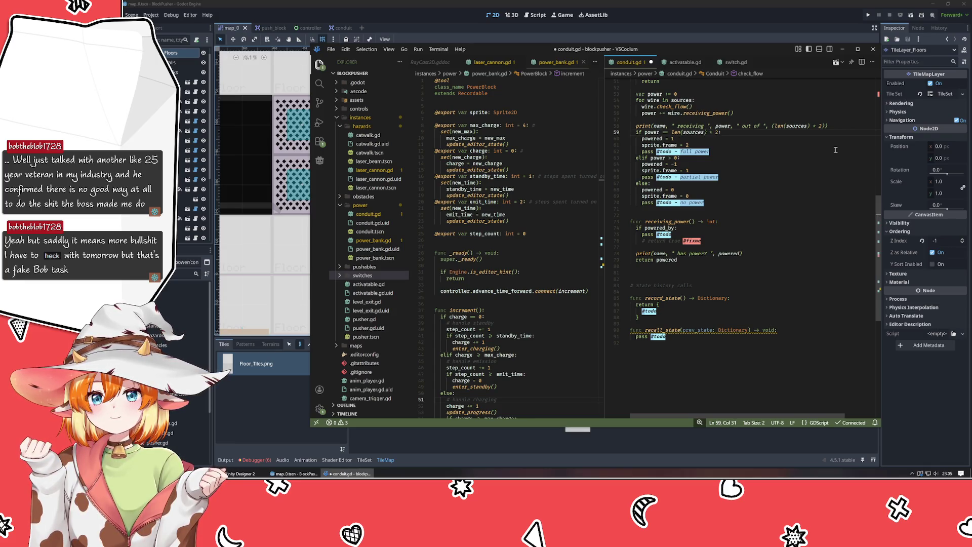
key(ctrl+s)
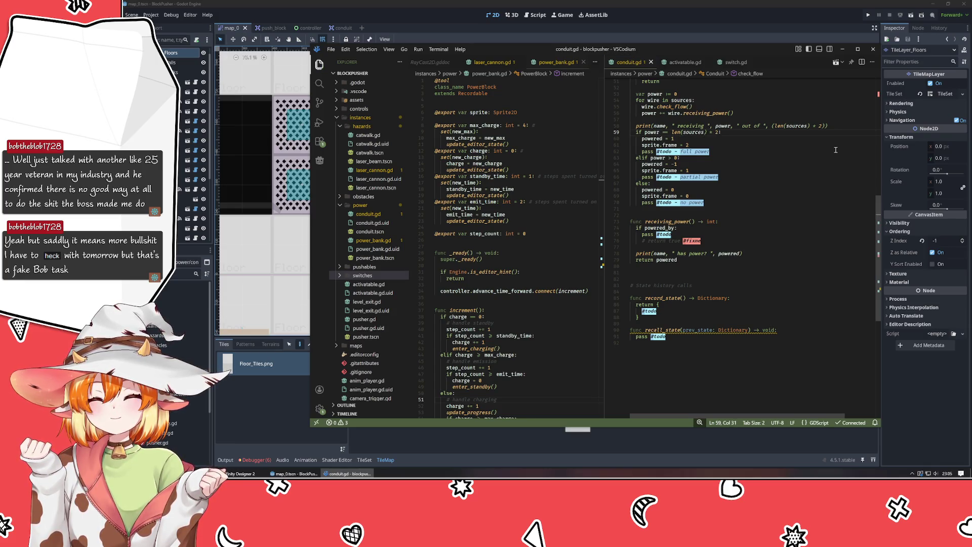
click(869, 15)
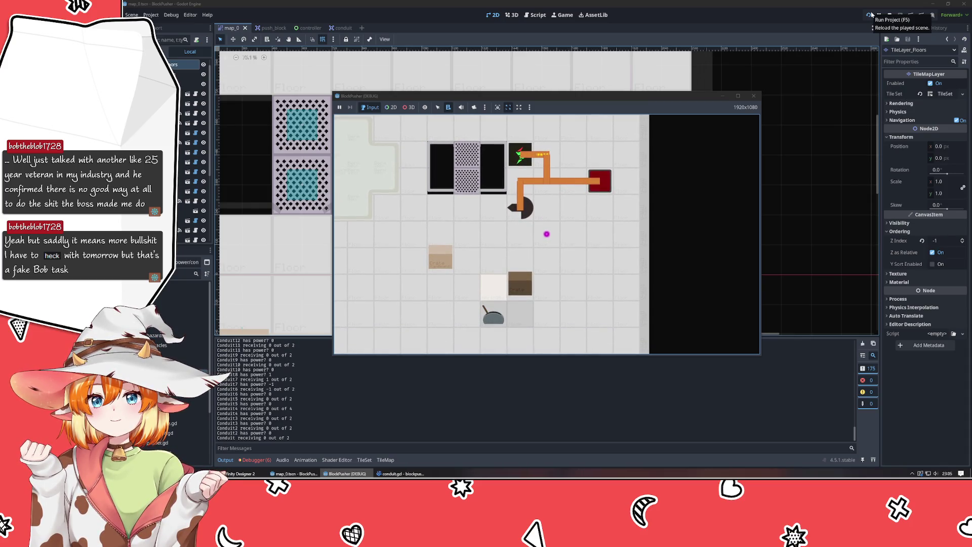
Stop the game, check Powered on three conduits including Conduit12, then run it again
click(753, 96)
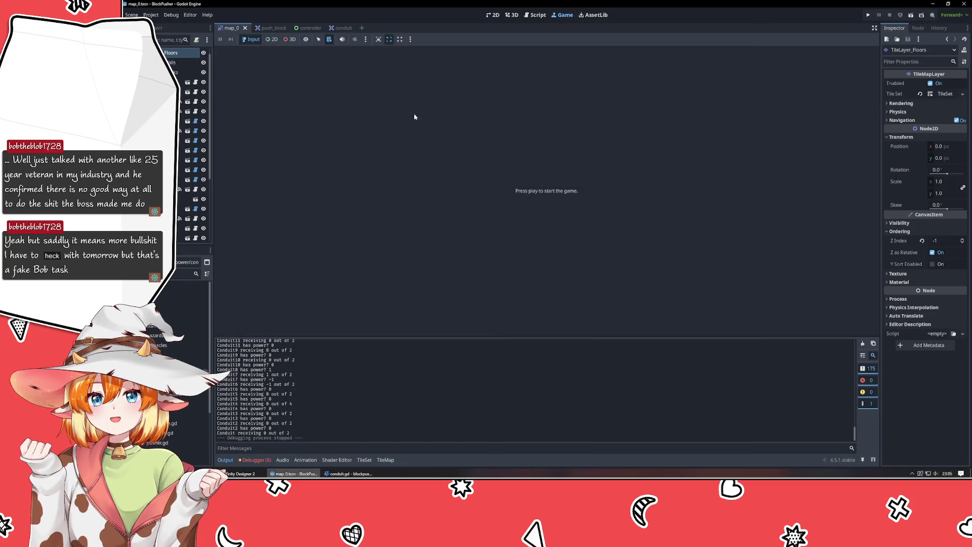
click(492, 15)
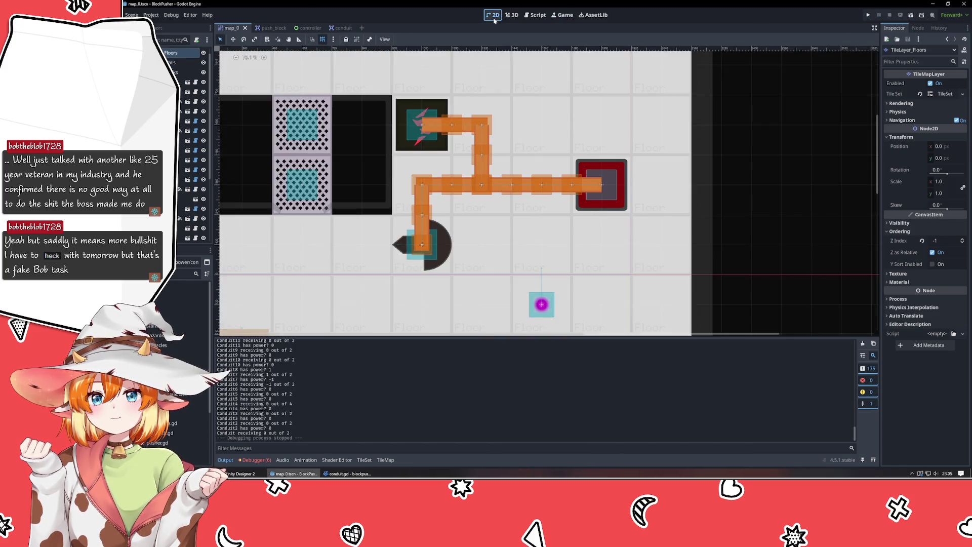
click(469, 121)
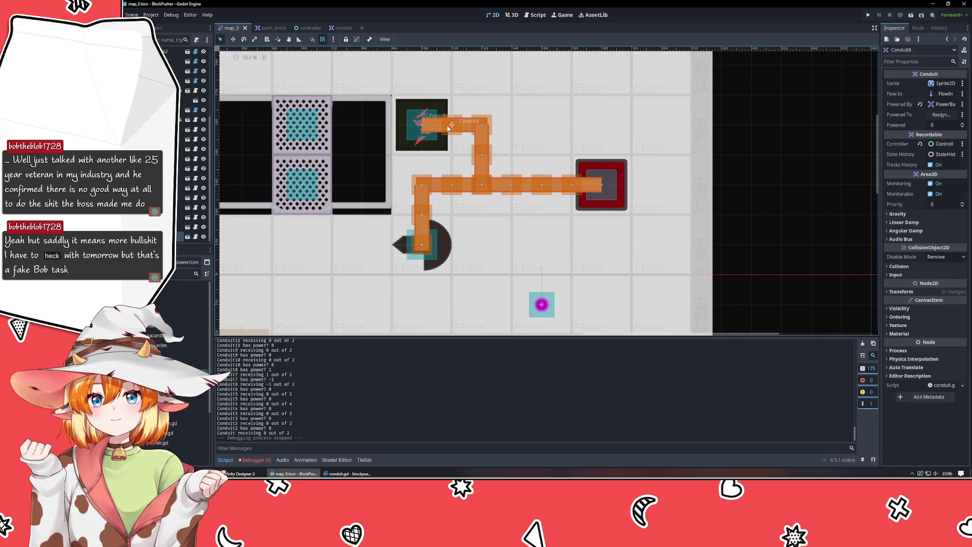
click(948, 124)
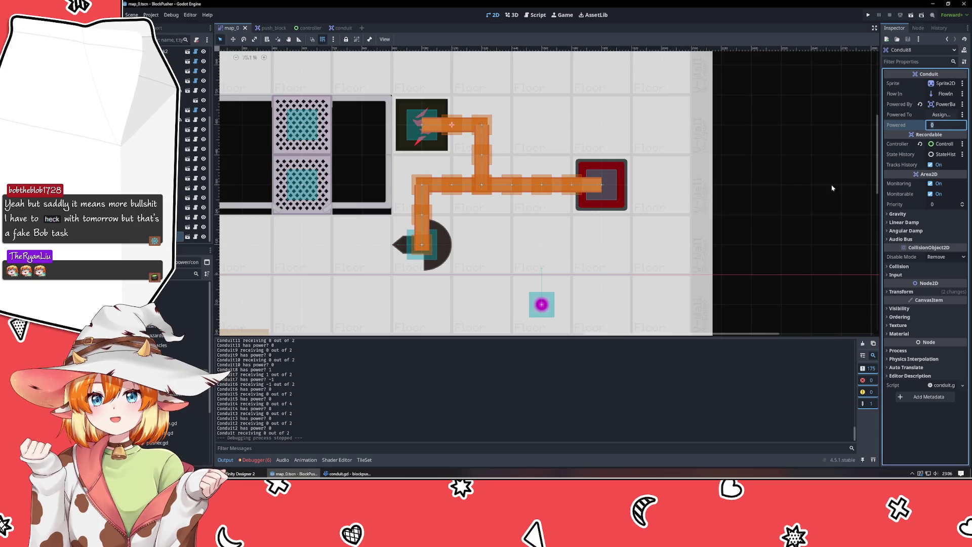
click(719, 188)
click(575, 190)
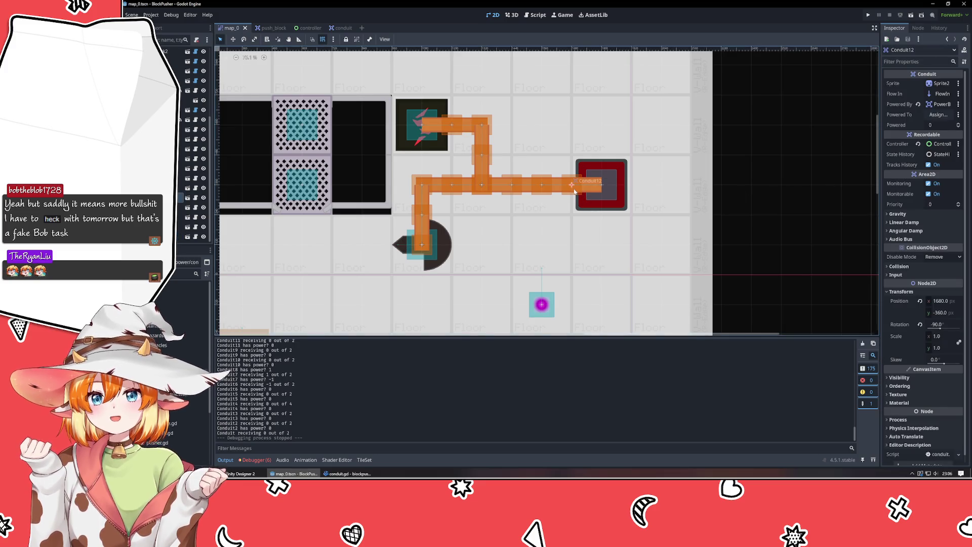
click(453, 189)
click(425, 245)
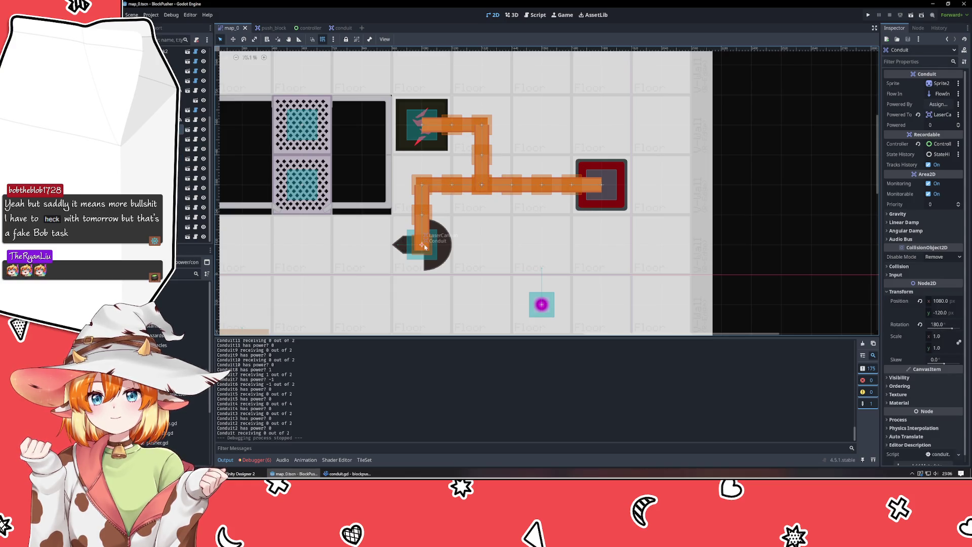
click(767, 207)
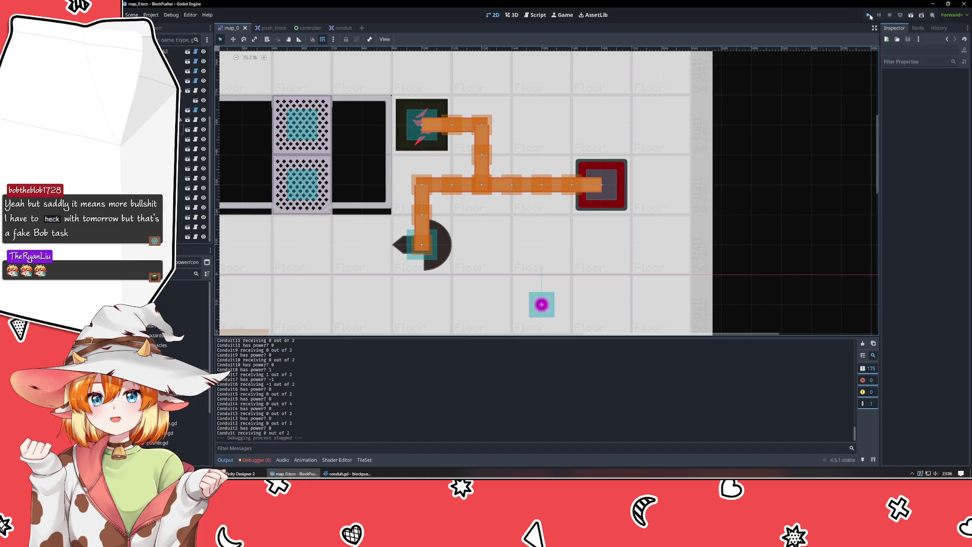
click(868, 15)
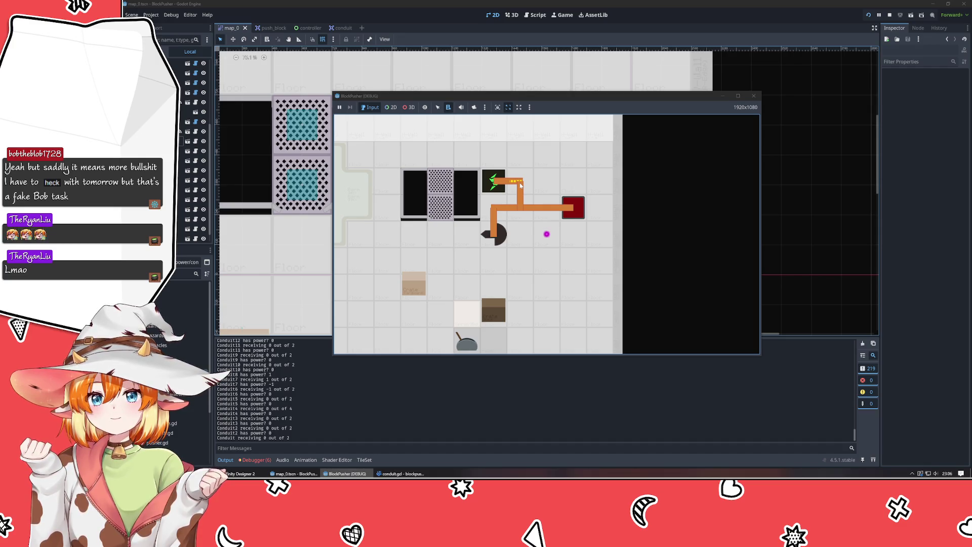
Walk the player left, right, up and down through the conduit level, then close the BlockPusher window
key(Left)
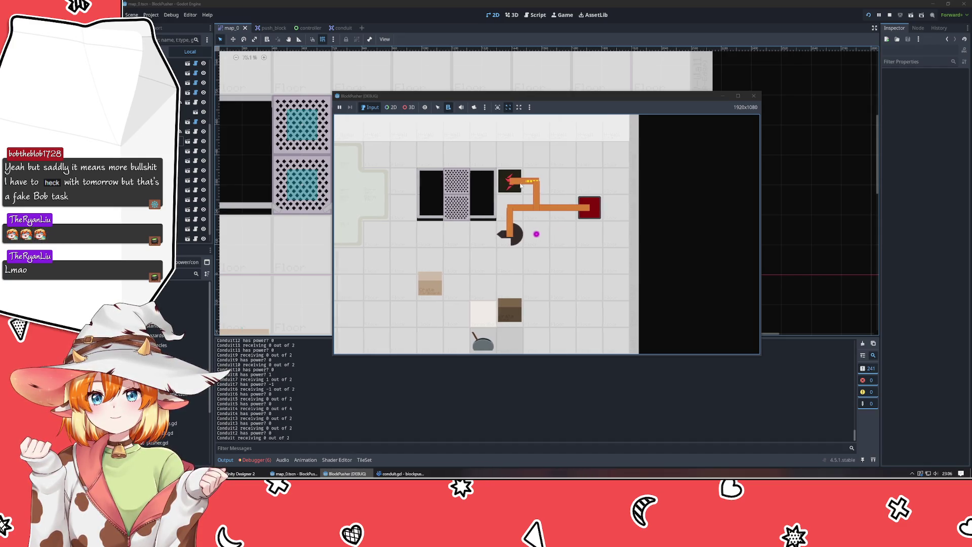
key(Right)
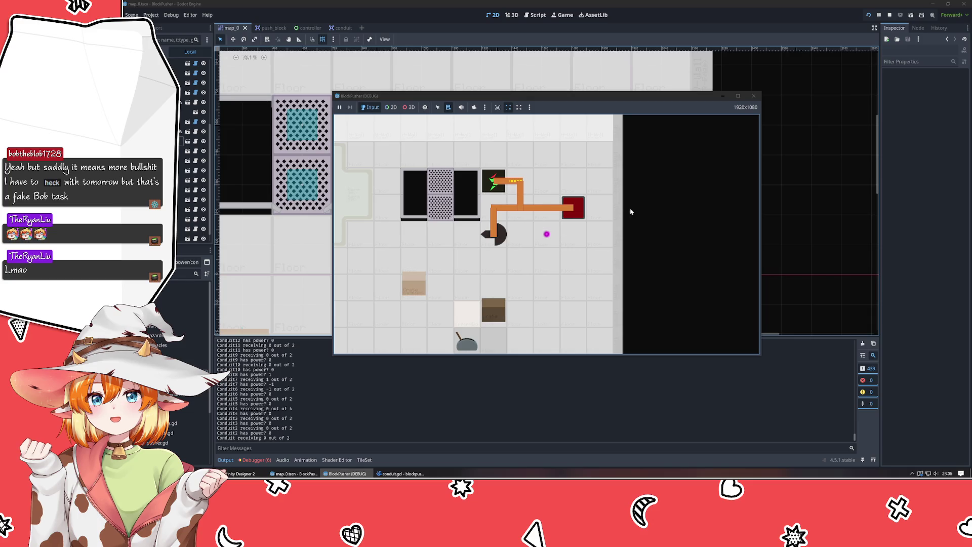
key(Left)
key(Up)
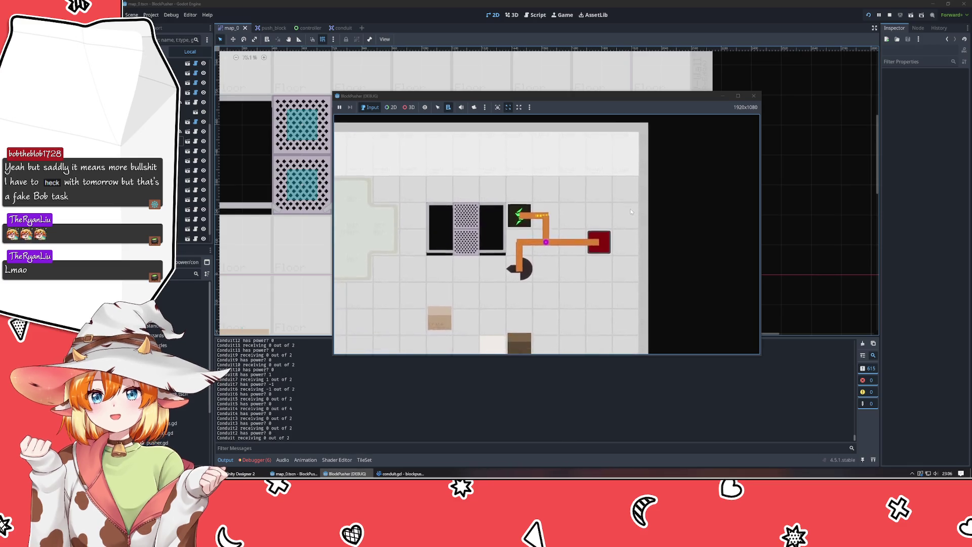
key(Down)
key(Right)
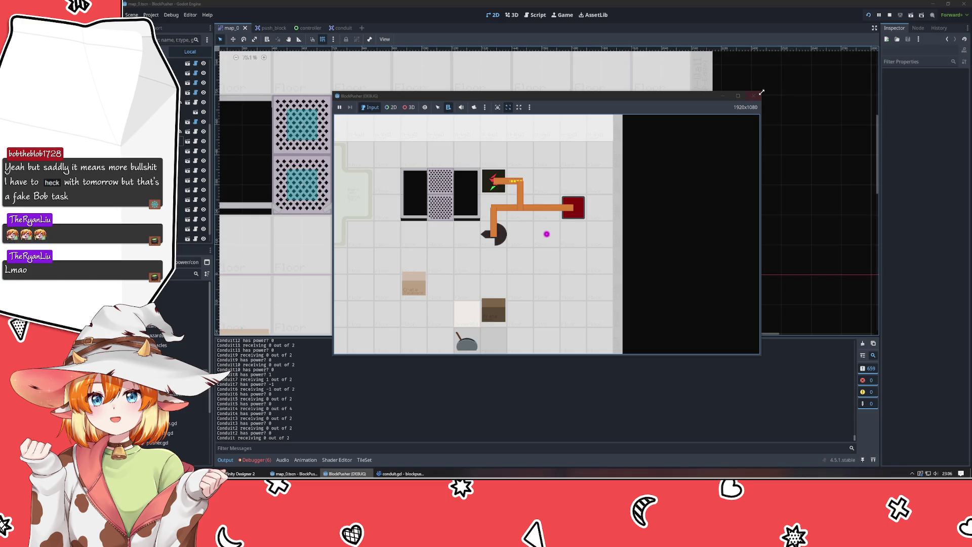
click(754, 96)
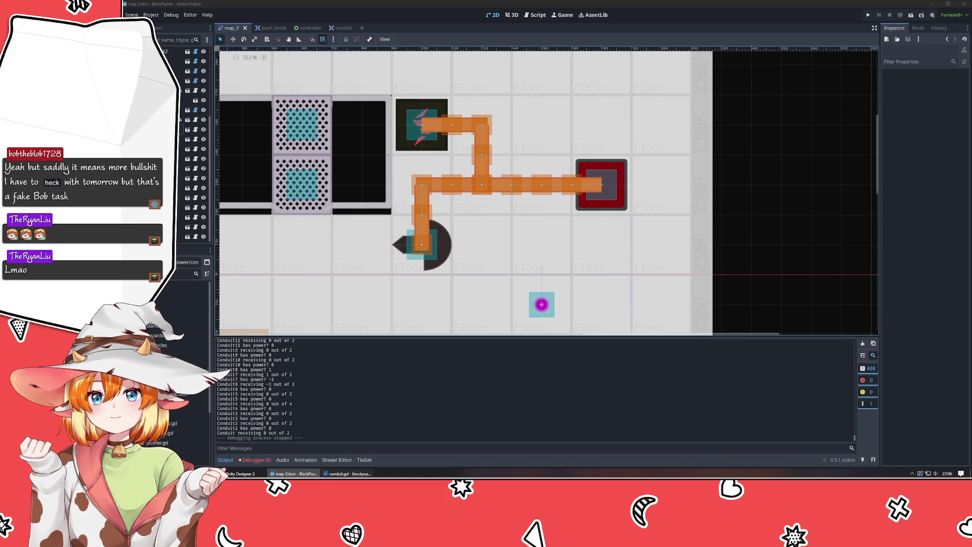
key(alt+Tab)
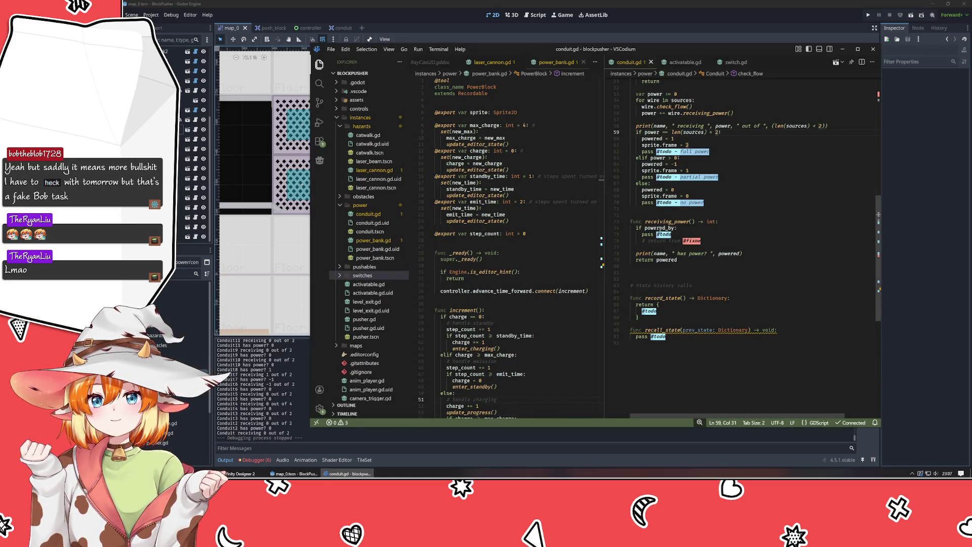
click(660, 228)
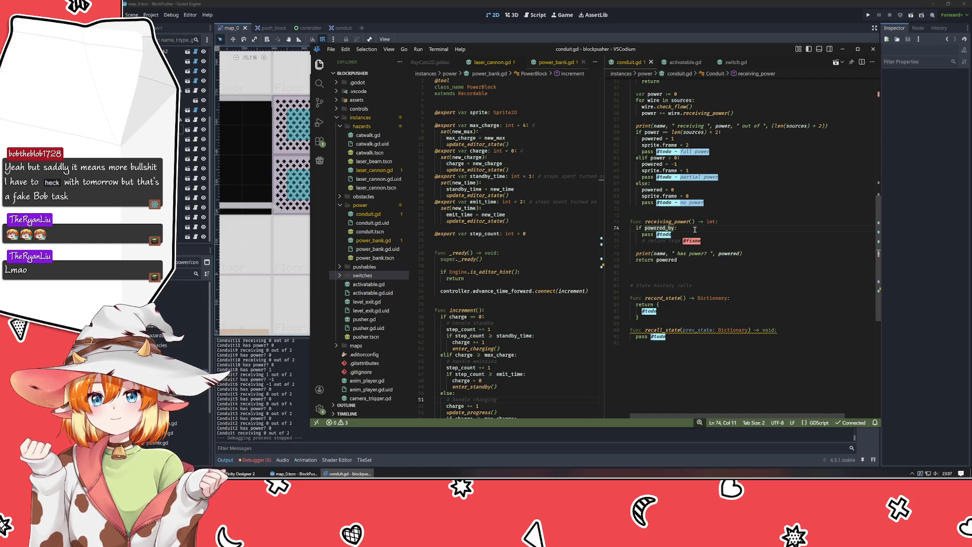
scroll(694, 229, up, 3)
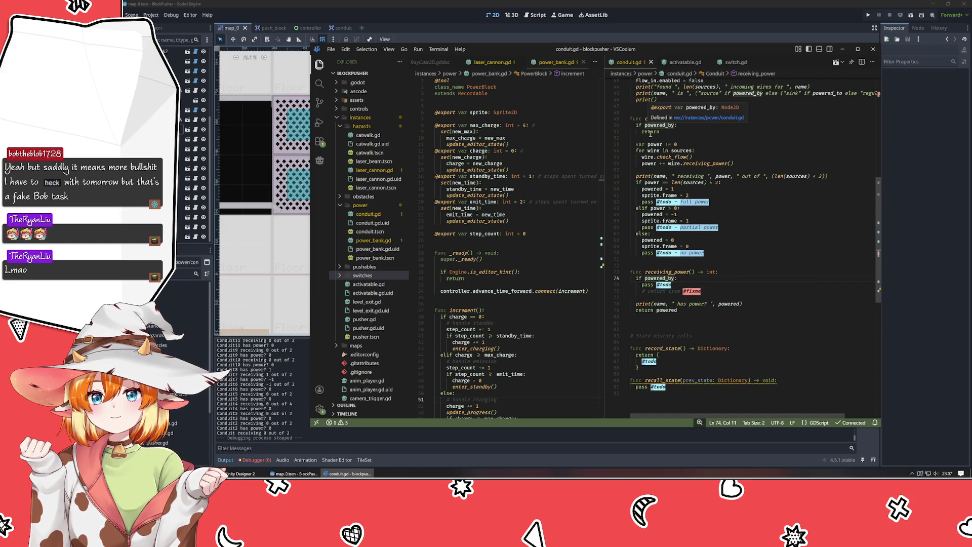
click(650, 132)
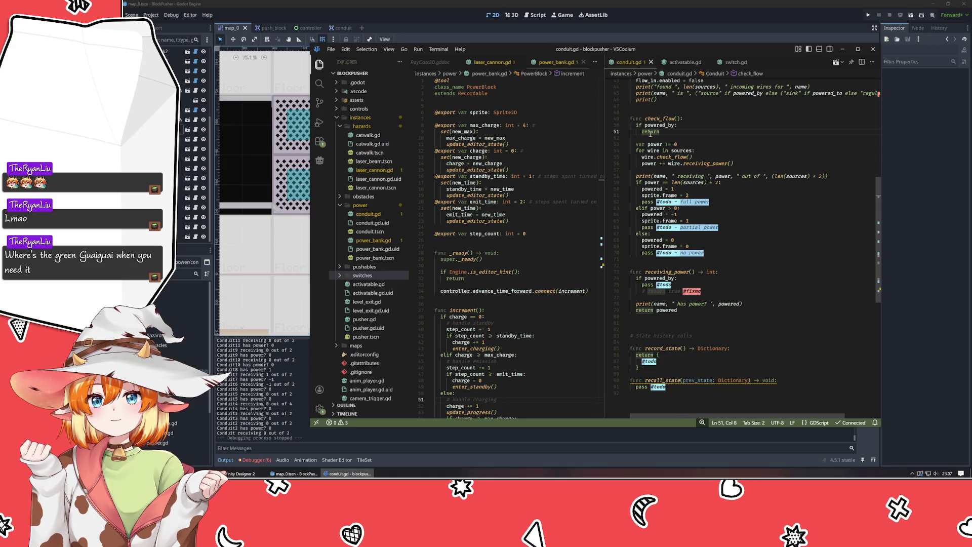
drag(651, 133, 651, 126)
scroll(714, 133, up, 15)
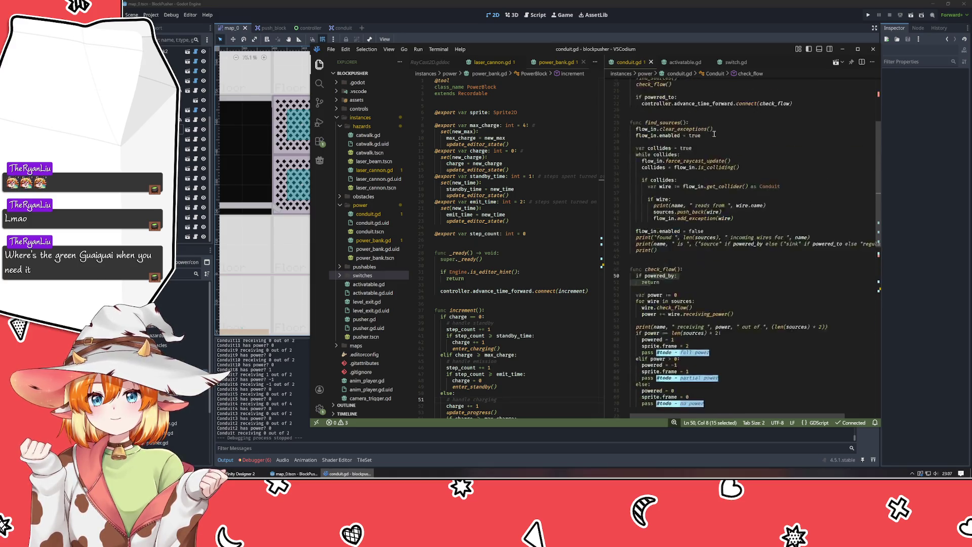
click(698, 138)
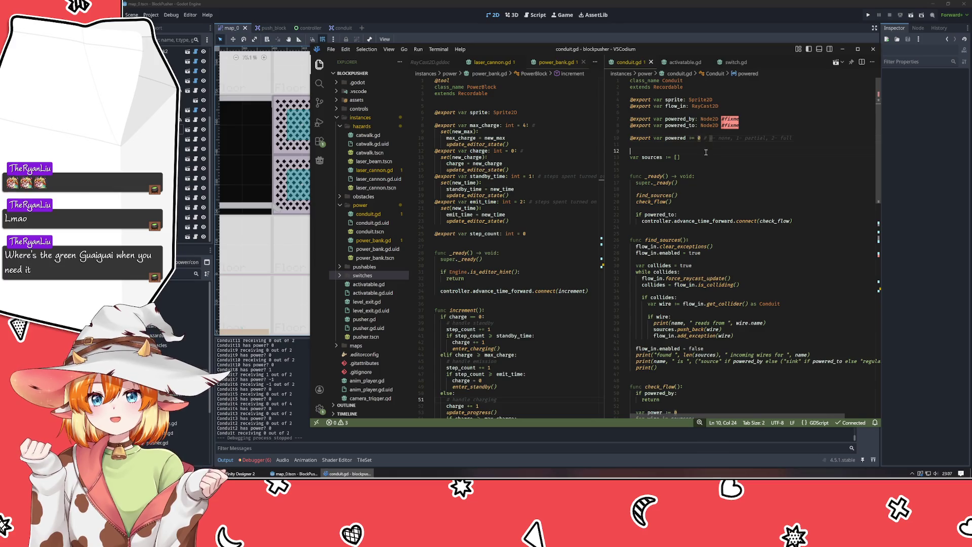
key(alt+Tab)
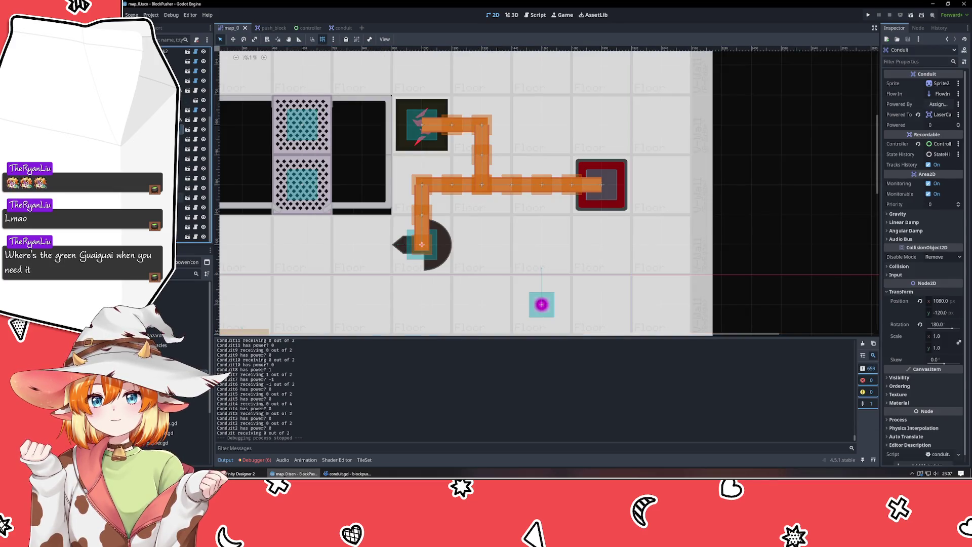
Select Conduit7, then Conduit8, and touch Conduit8's Powered value in the Inspector
click(469, 127)
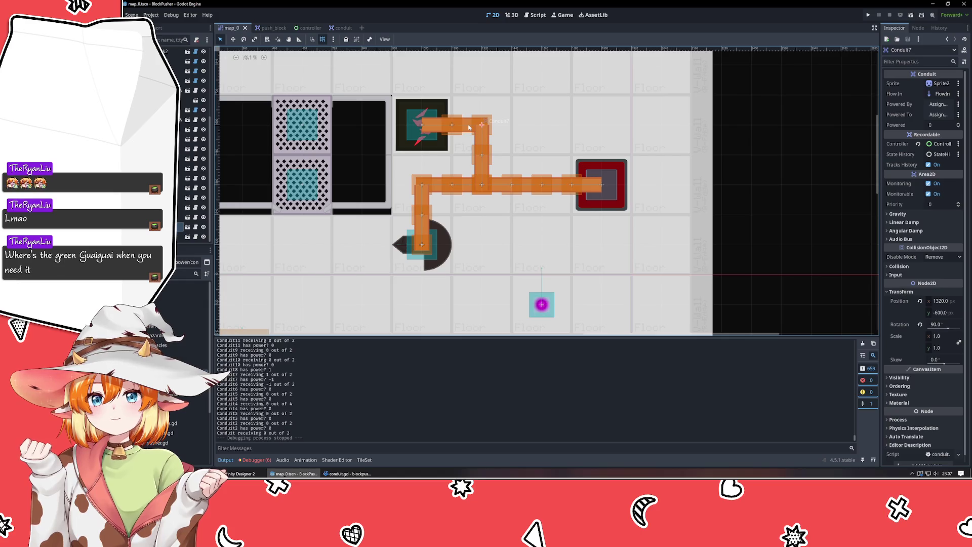
click(451, 124)
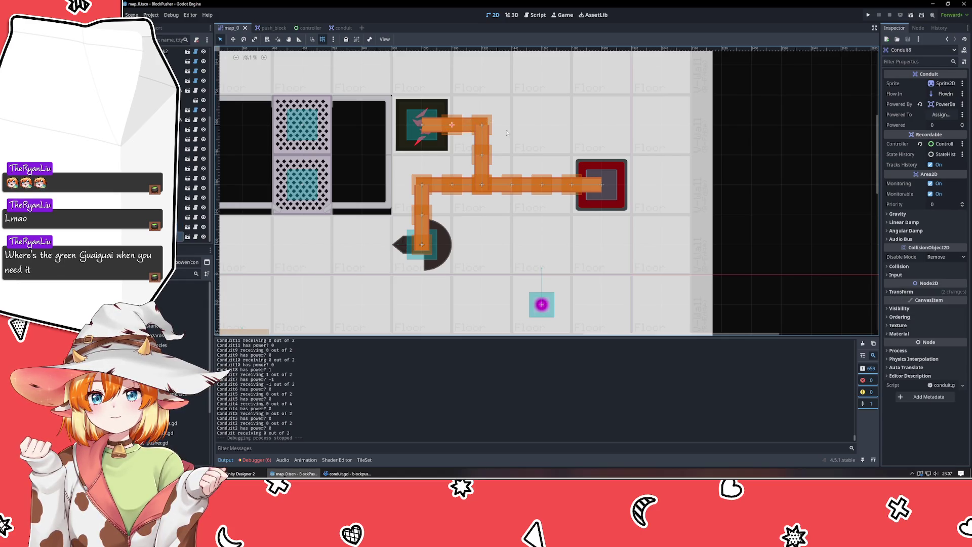
click(963, 127)
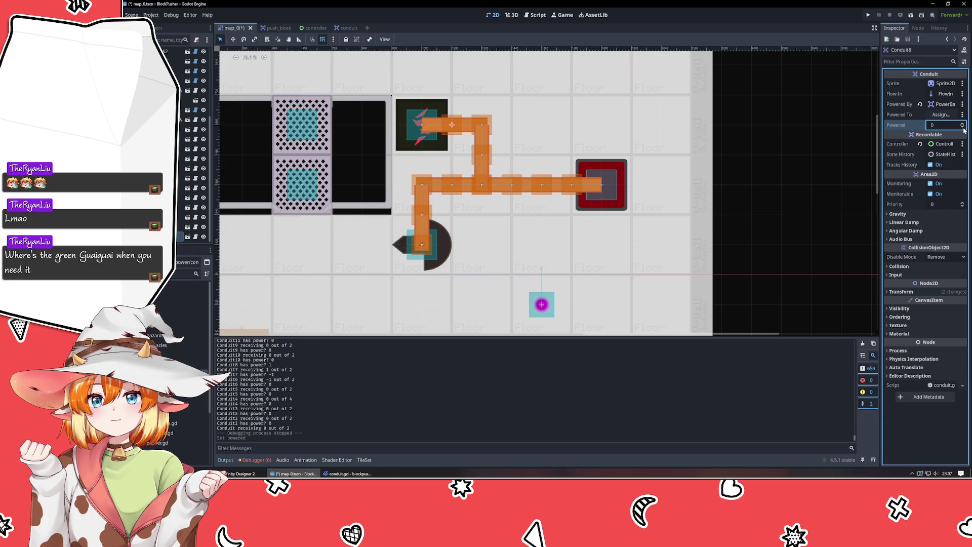
click(820, 156)
Run the project, reload it twice, then stop it and reselect Conduit8
click(868, 15)
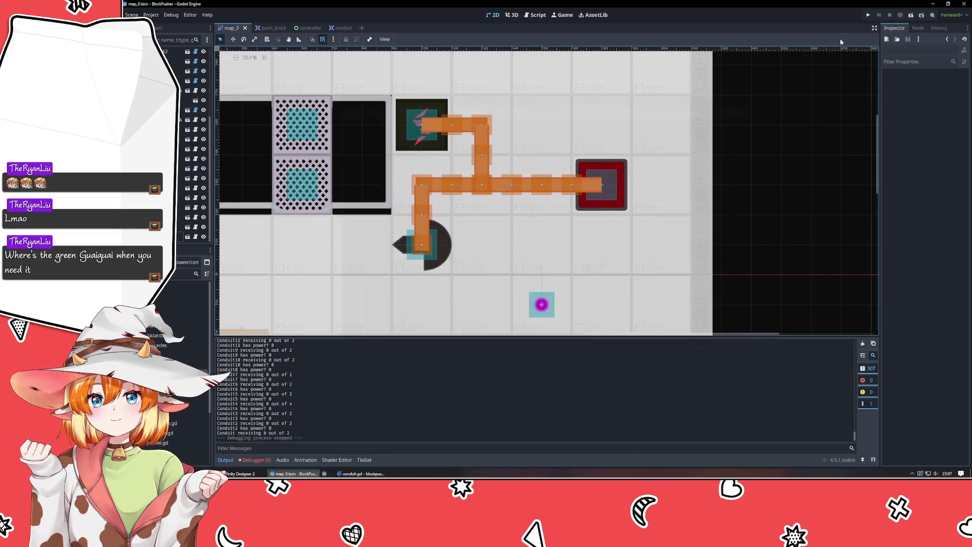
click(869, 15)
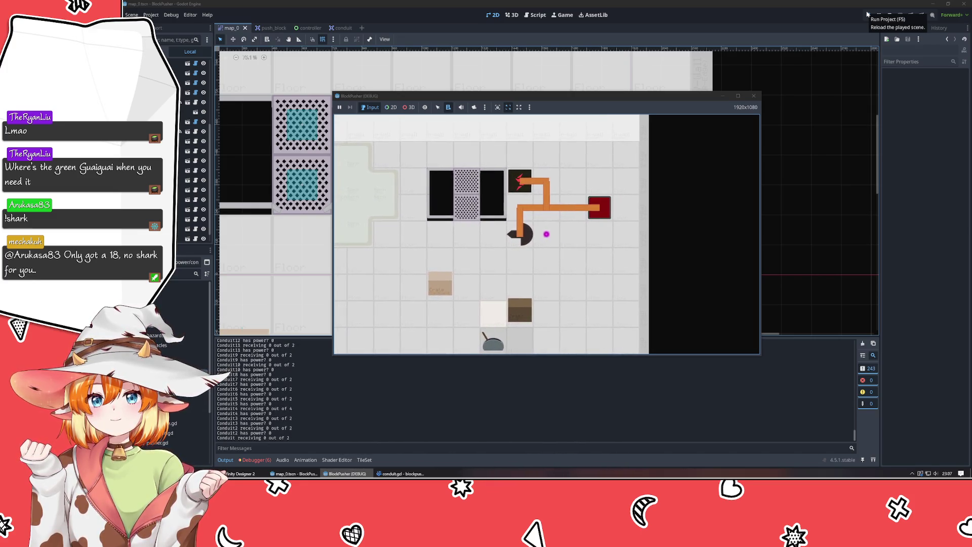
click(868, 15)
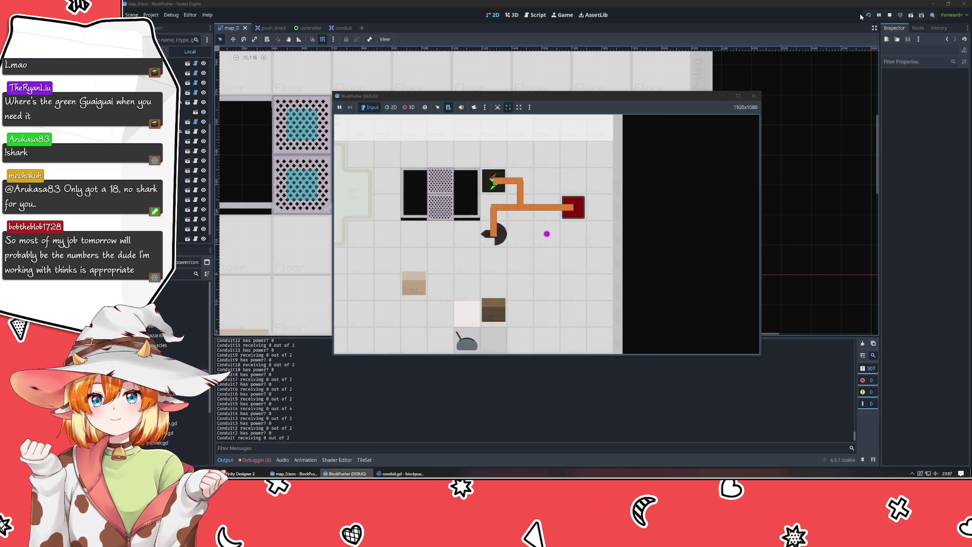
click(754, 95)
click(426, 131)
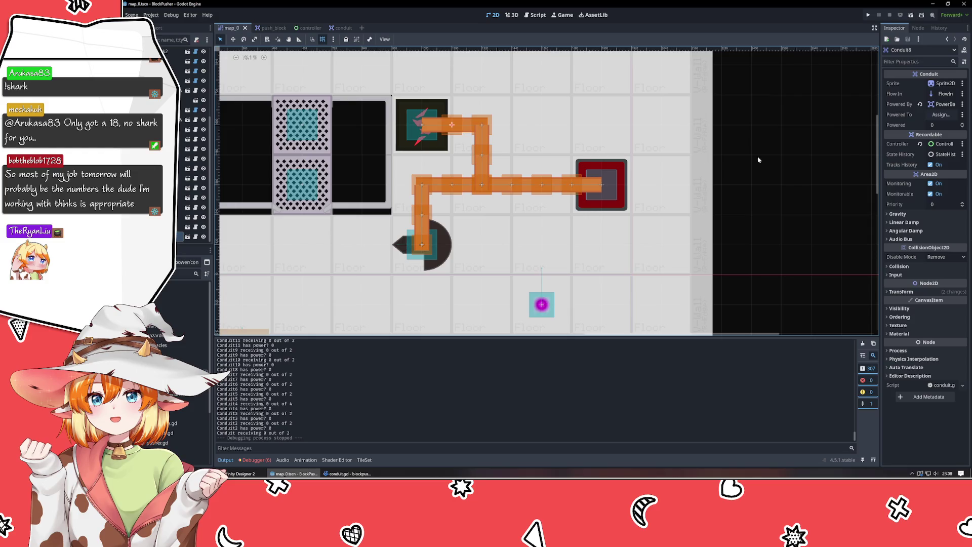
Set Conduit8's Powered to 2, test-run the game, and return to VSCodium
click(935, 125)
key(Return)
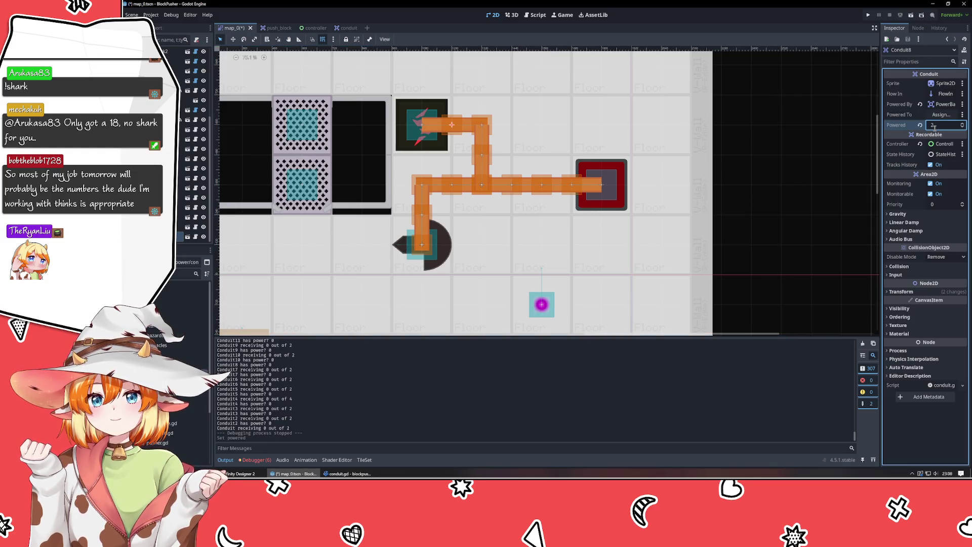
click(867, 15)
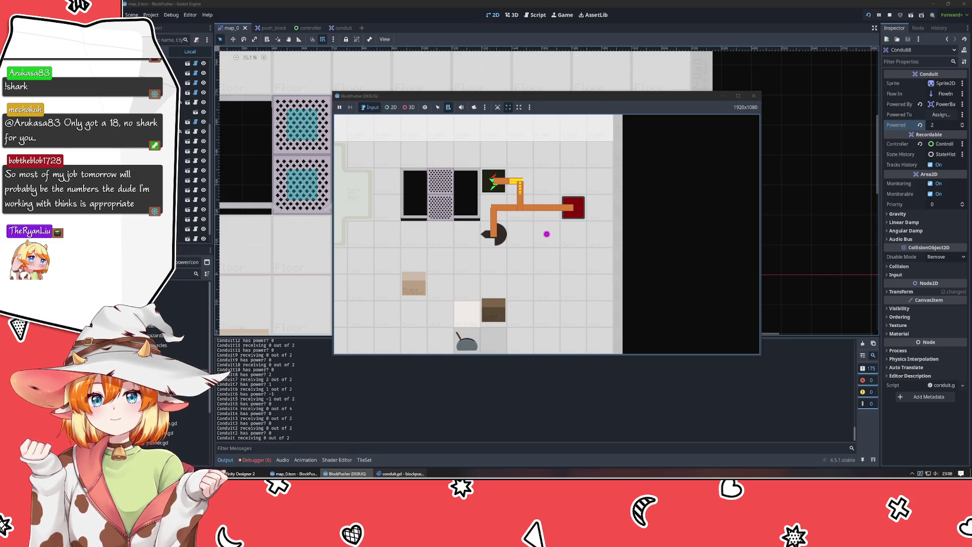
click(400, 473)
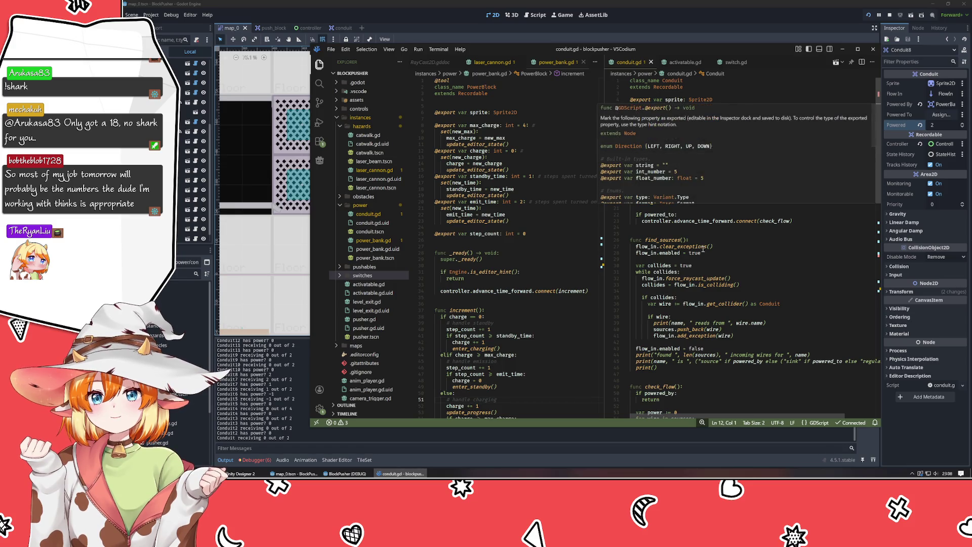
In check_flow, change the full-power assignment to powered = 2 and partial power to powered = 1
scroll(703, 248, down, 5)
scroll(703, 248, down, 8)
scroll(703, 249, up, 3)
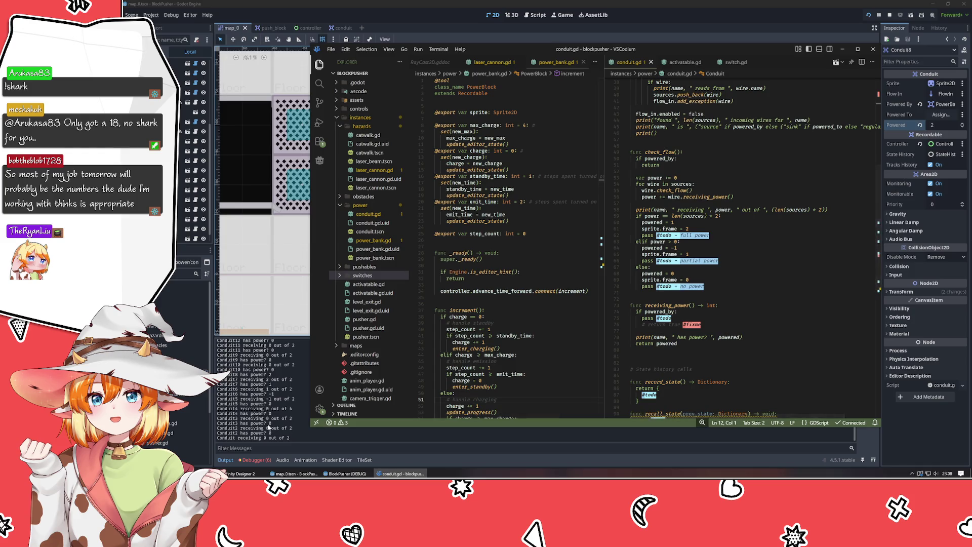
click(295, 418)
click(400, 473)
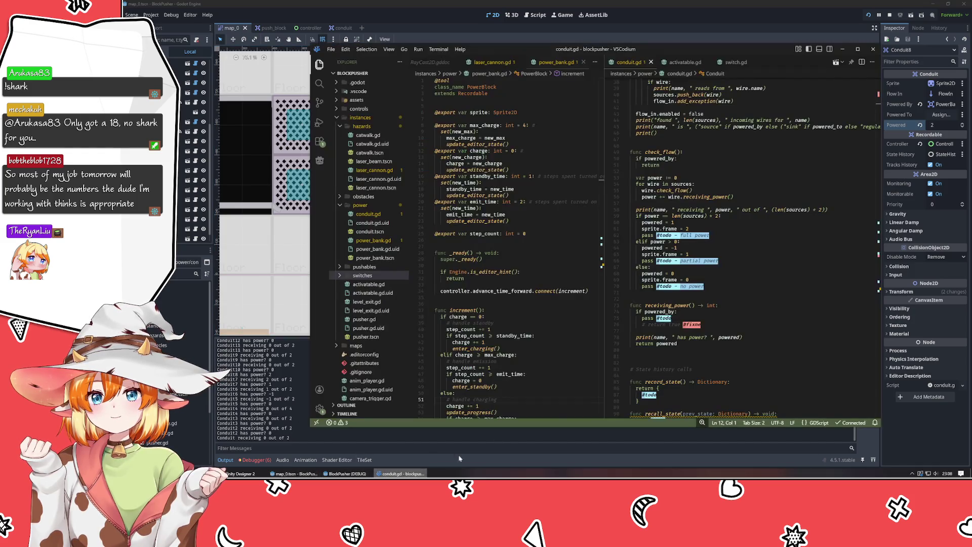
click(672, 248)
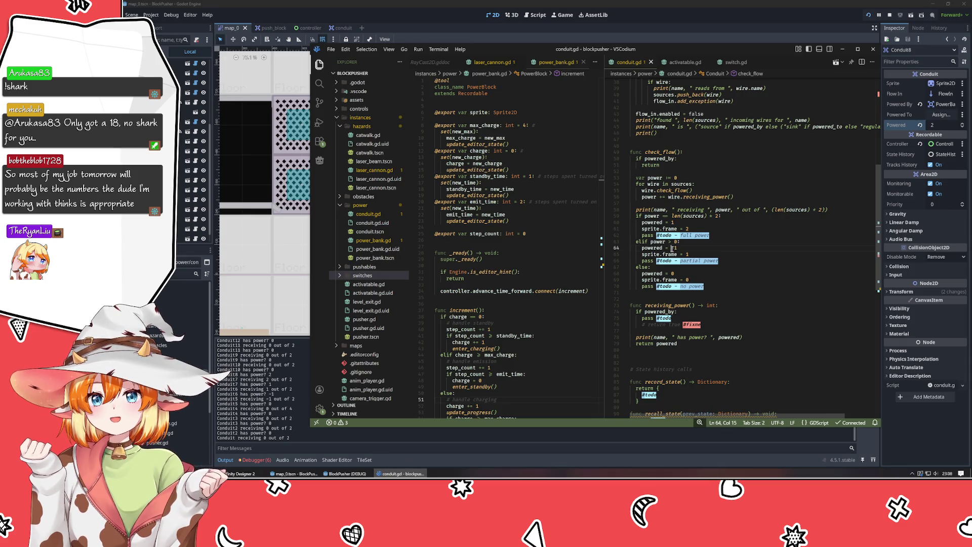
key(Delete)
key(Delete)
key(Up)
key(Up)
key(Up)
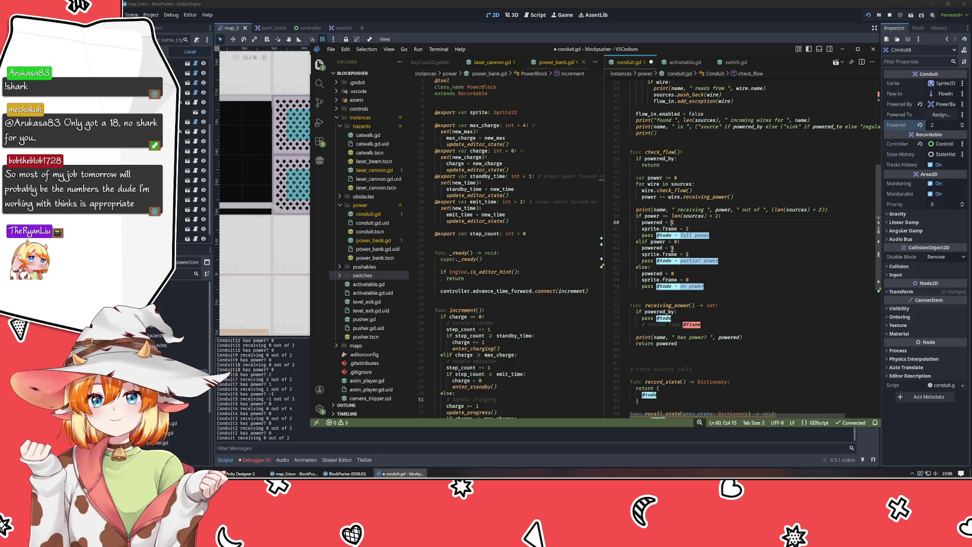
key(Delete)
text(2)
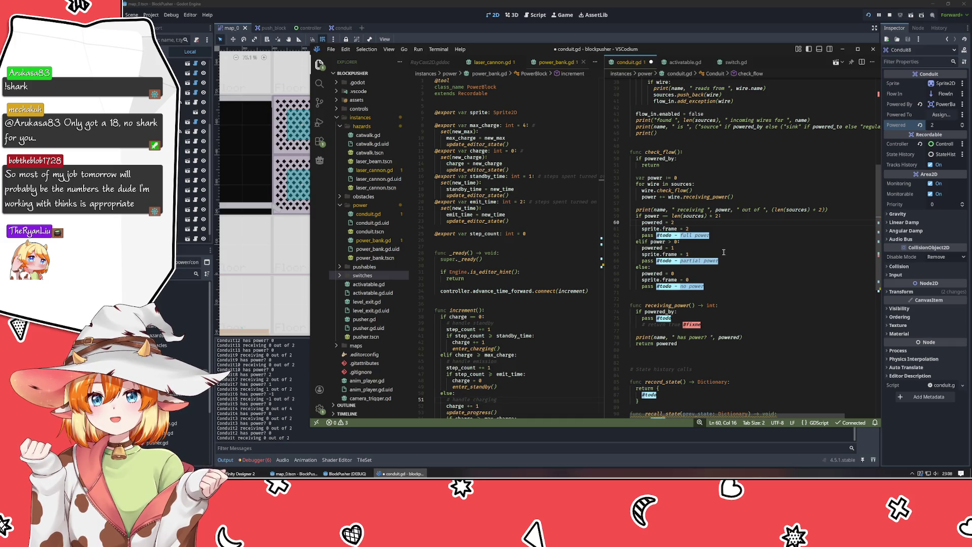
Relaunch the game in Godot to test the new power values
scroll(723, 251, down, 3)
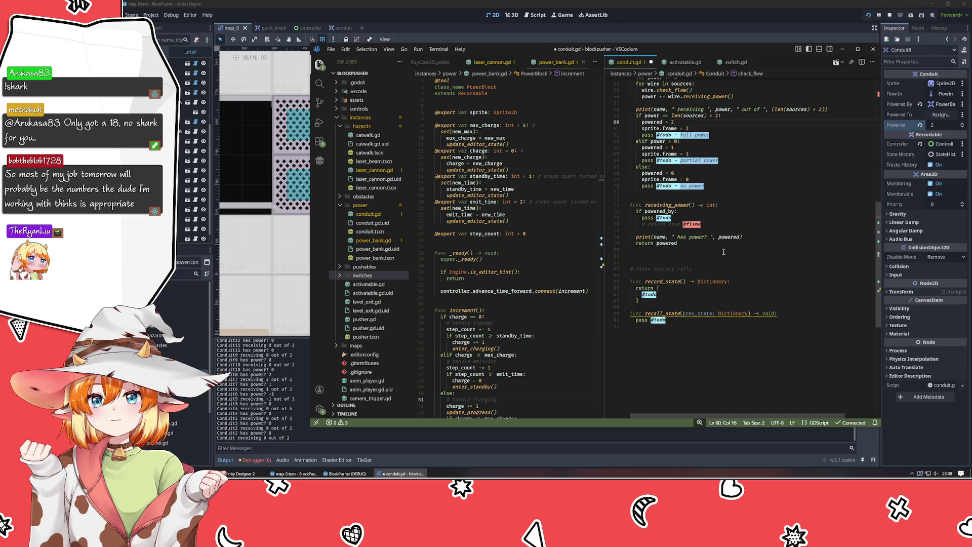
scroll(723, 252, up, 3)
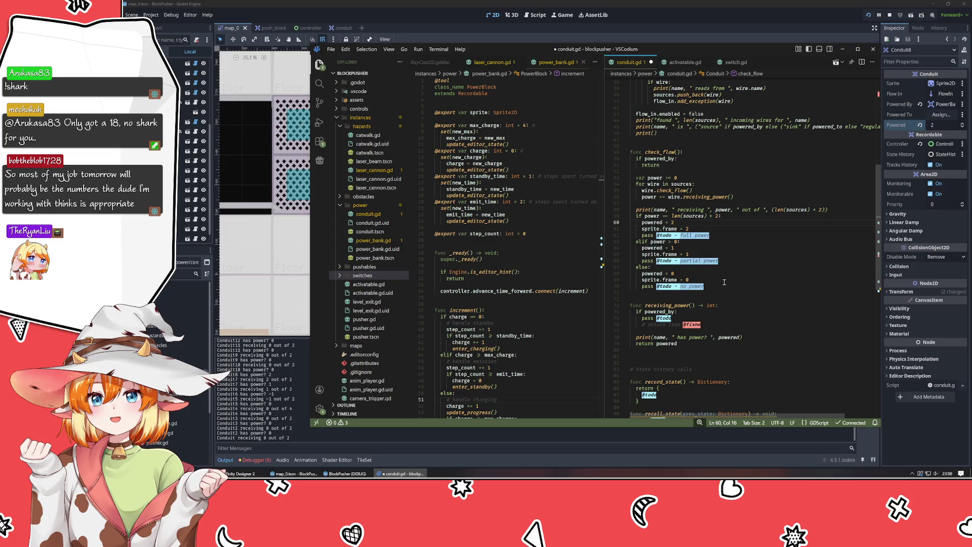
click(869, 16)
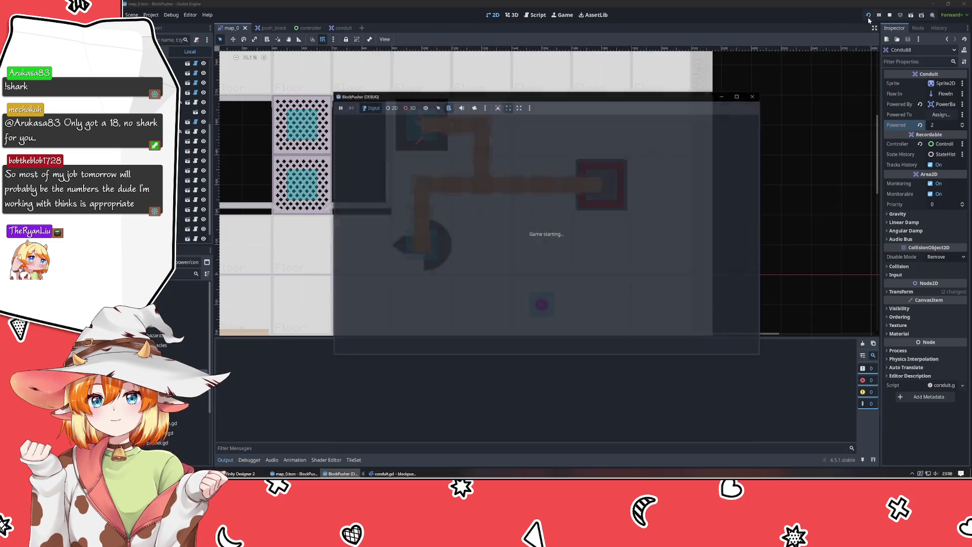
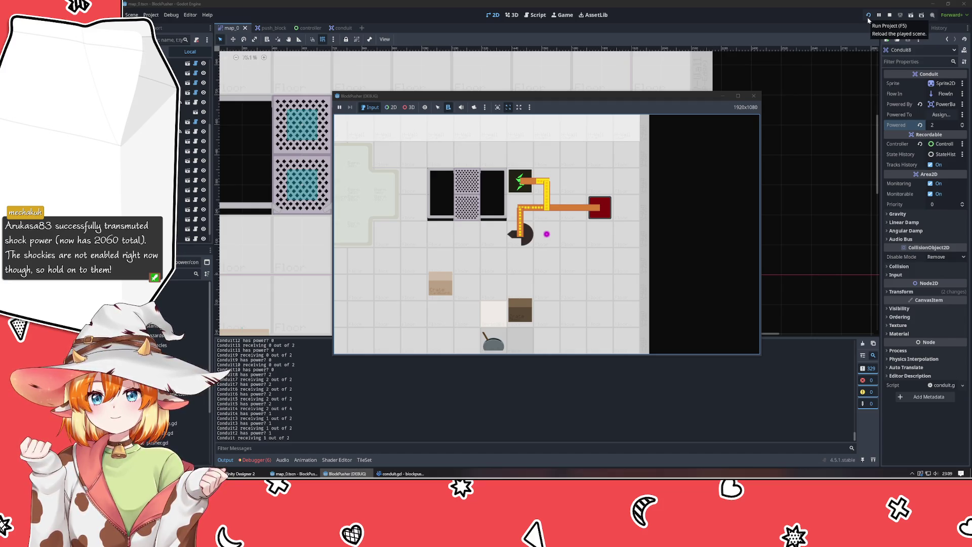
Back in the map_0 editor, inspect the bottom and top conduits of the power-source chain
click(384, 10)
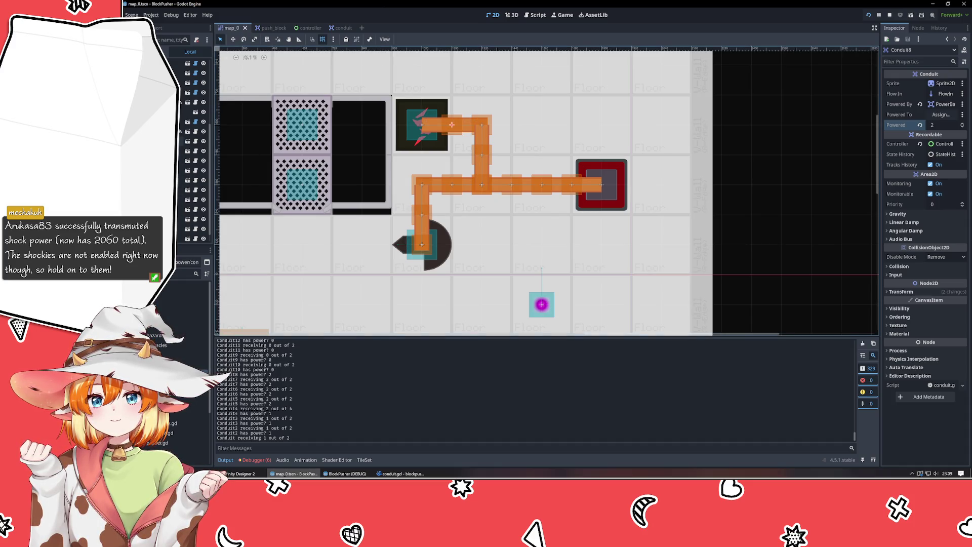
click(421, 245)
click(451, 125)
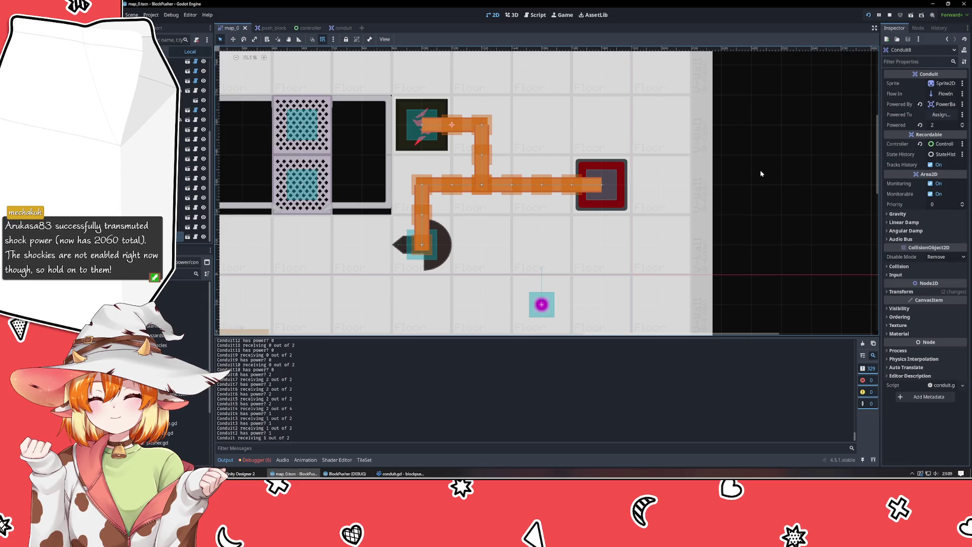
click(400, 474)
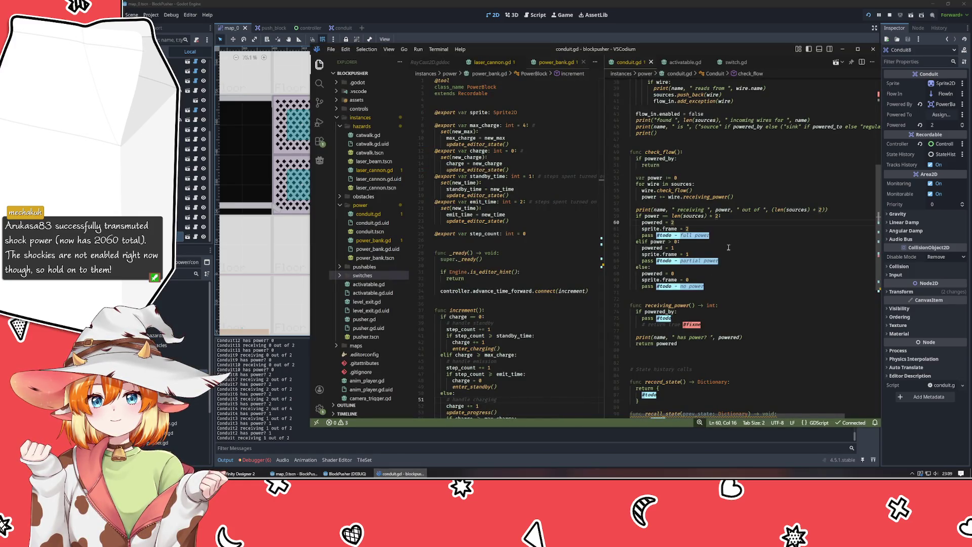
Review conduit.gd's find_sources and check_flow calls, then jump to controller's declaration in recordable.gd
scroll(728, 247, down, 3)
scroll(775, 285, up, 12)
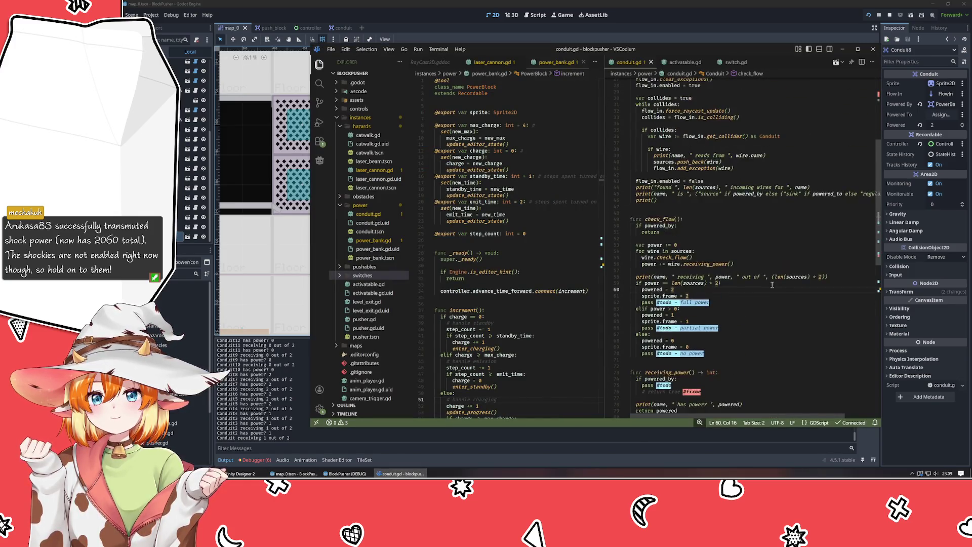
scroll(771, 285, up, 3)
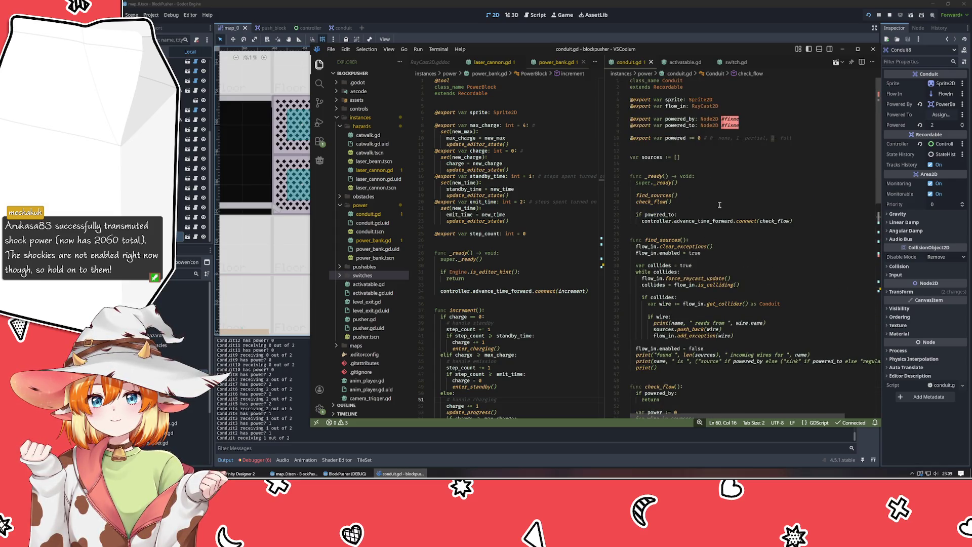
click(735, 197)
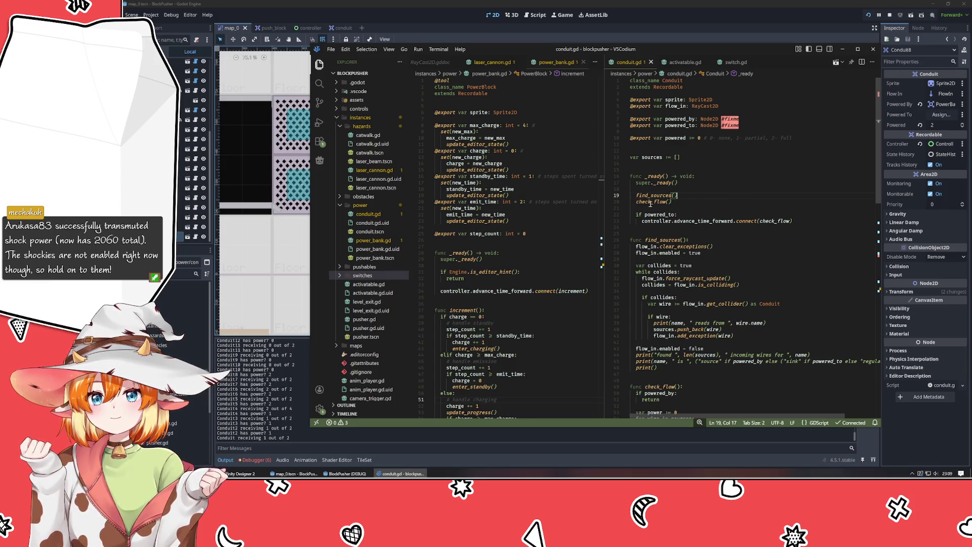
click(651, 203)
scroll(731, 292, down, 6)
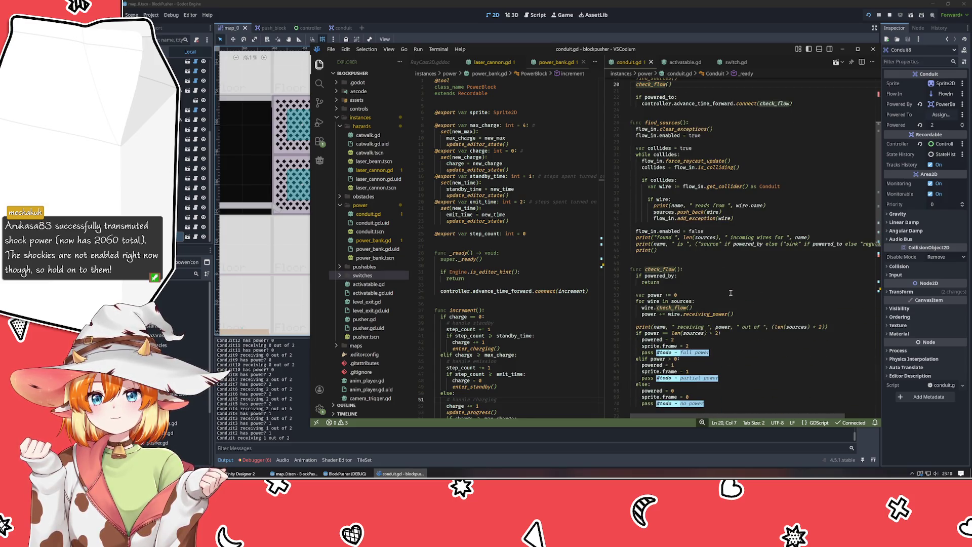
scroll(730, 293, up, 4)
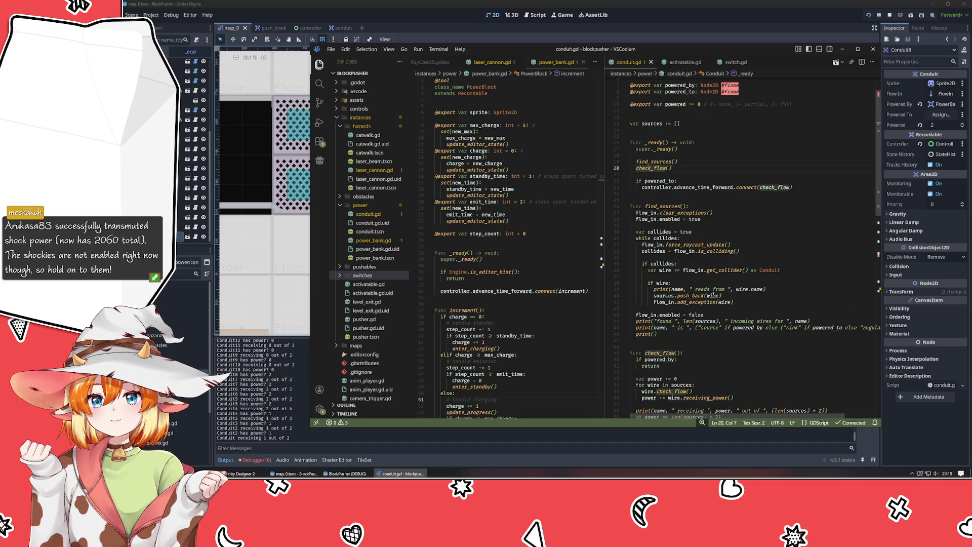
scroll(713, 295, up, 2)
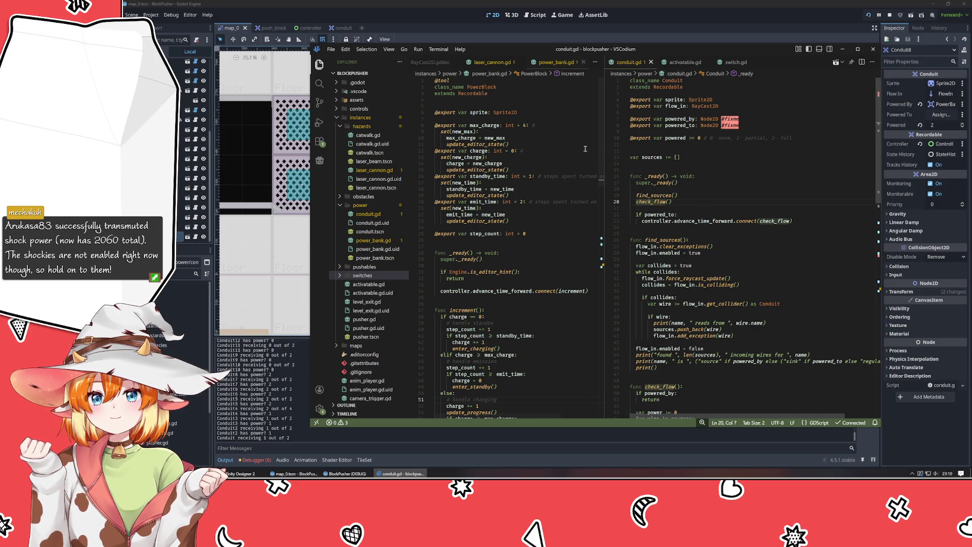
scroll(372, 293, down, 2)
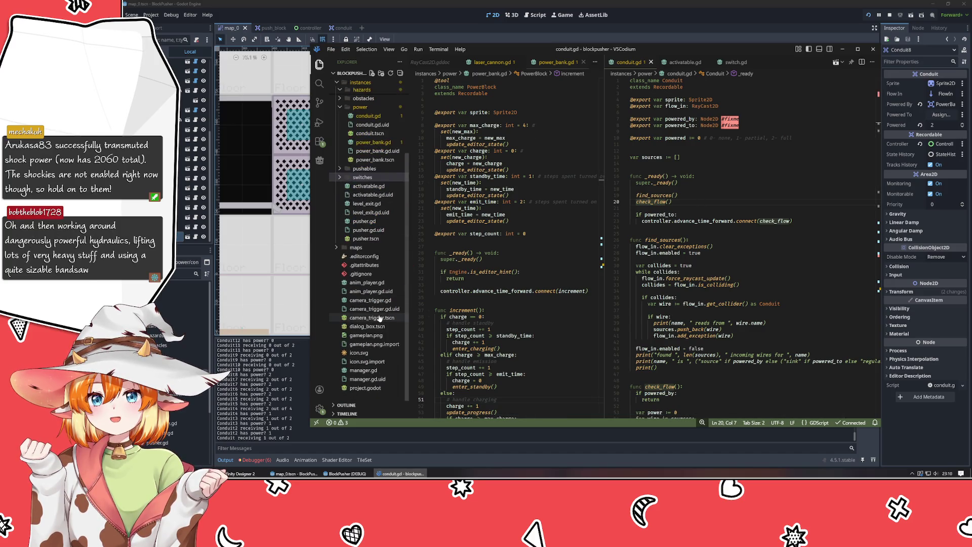
scroll(377, 311, up, 2)
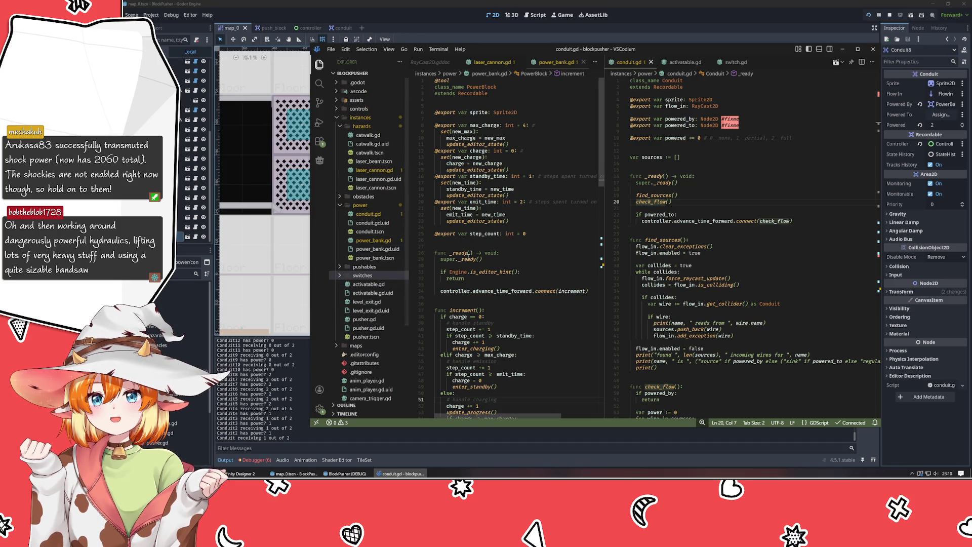
click(669, 222)
ctrl+click(670, 223)
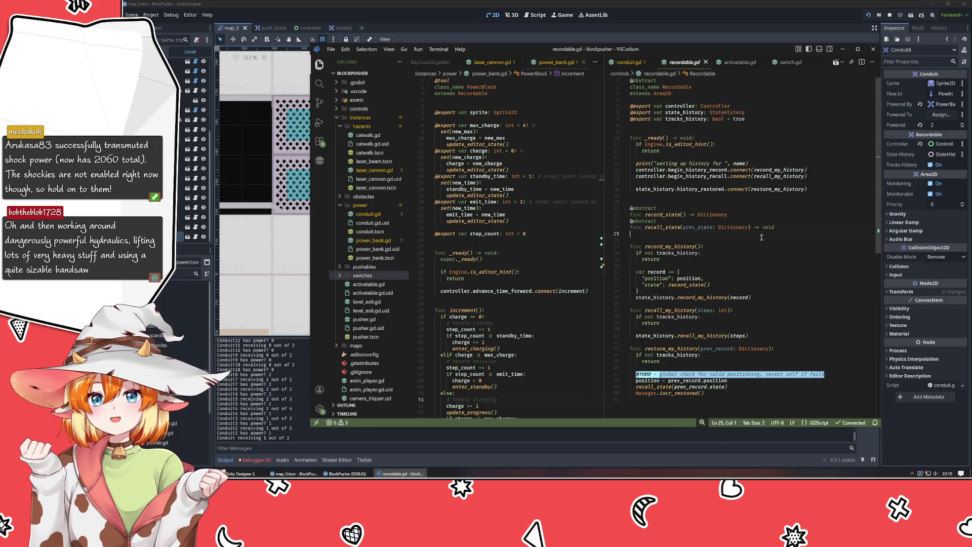
Put controller.gd in the left pane beside recordable.gd and read its begin_history_recall signal and record_my_history
ctrl+click(714, 105)
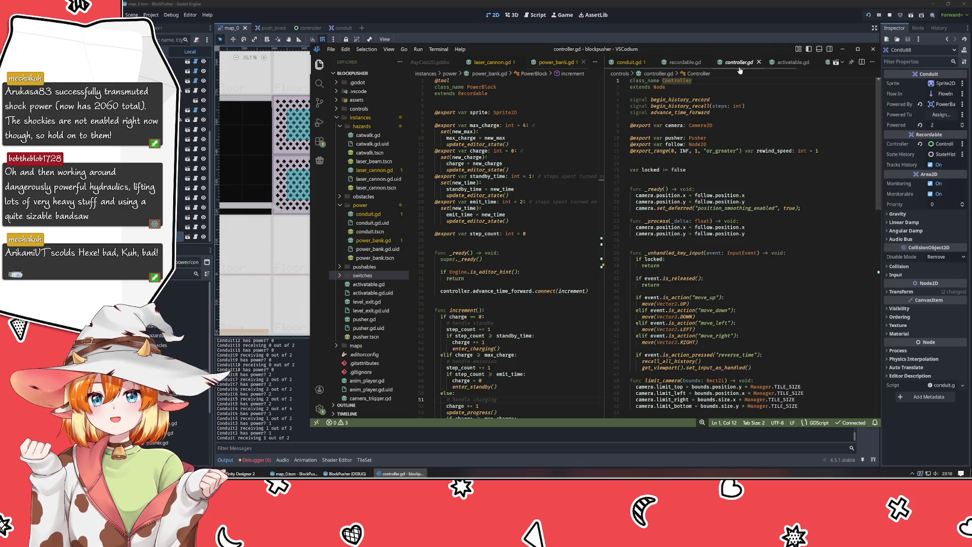
drag(738, 62, 486, 203)
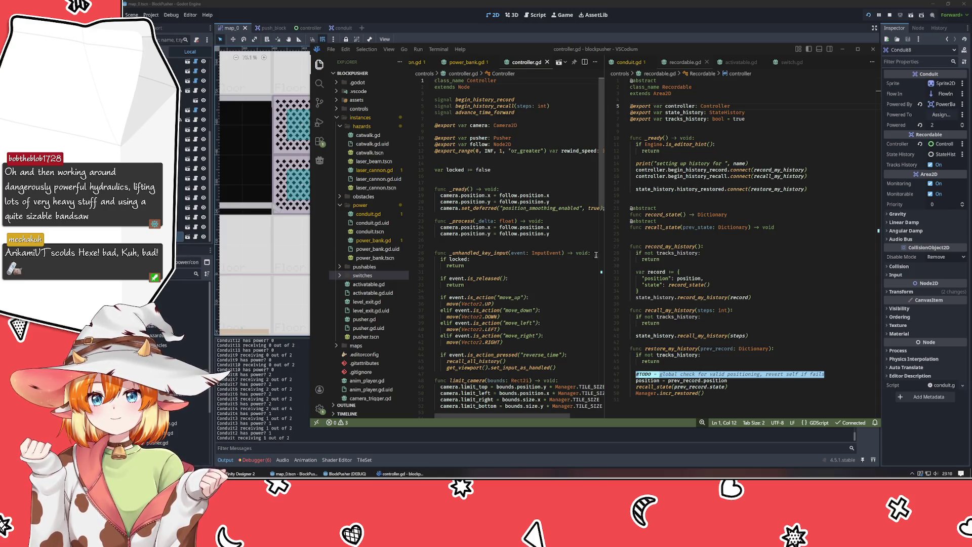
click(727, 253)
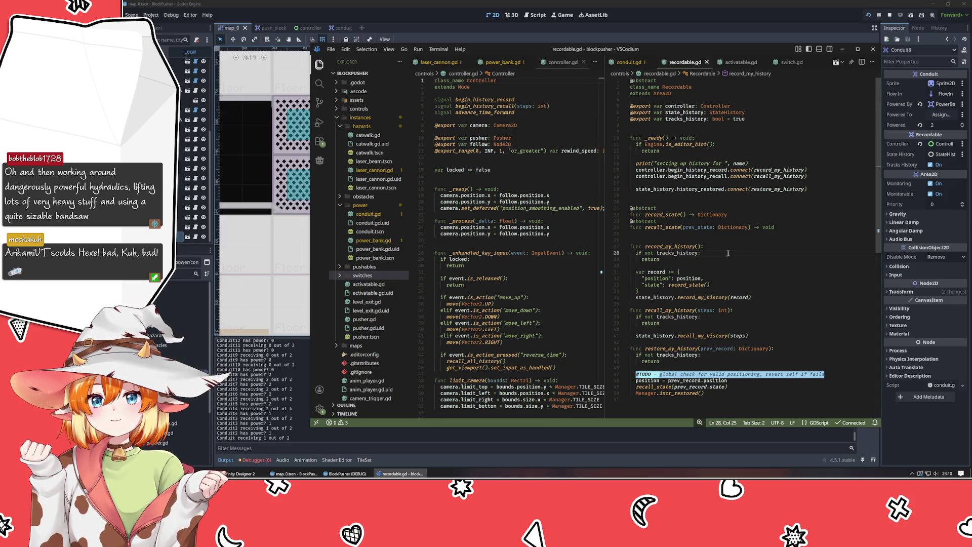
click(517, 106)
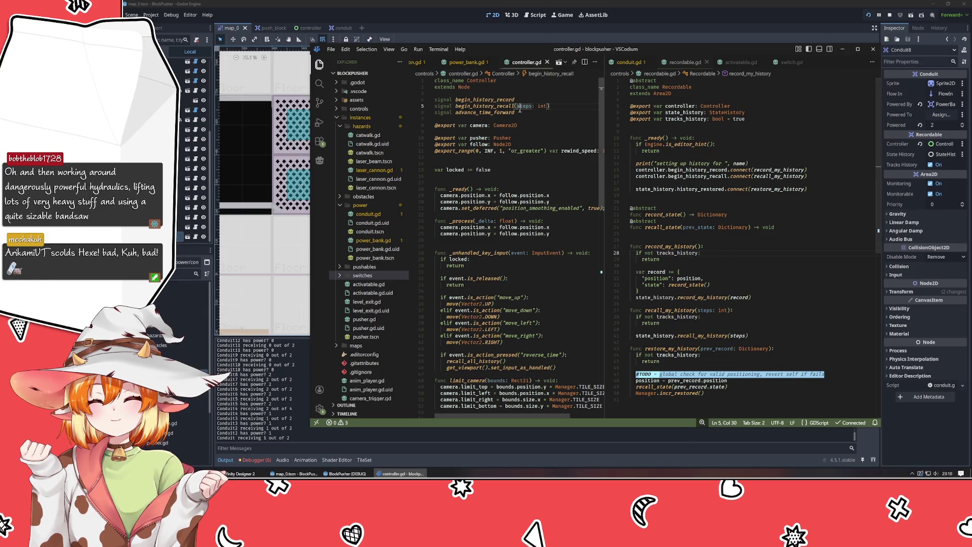
click(519, 183)
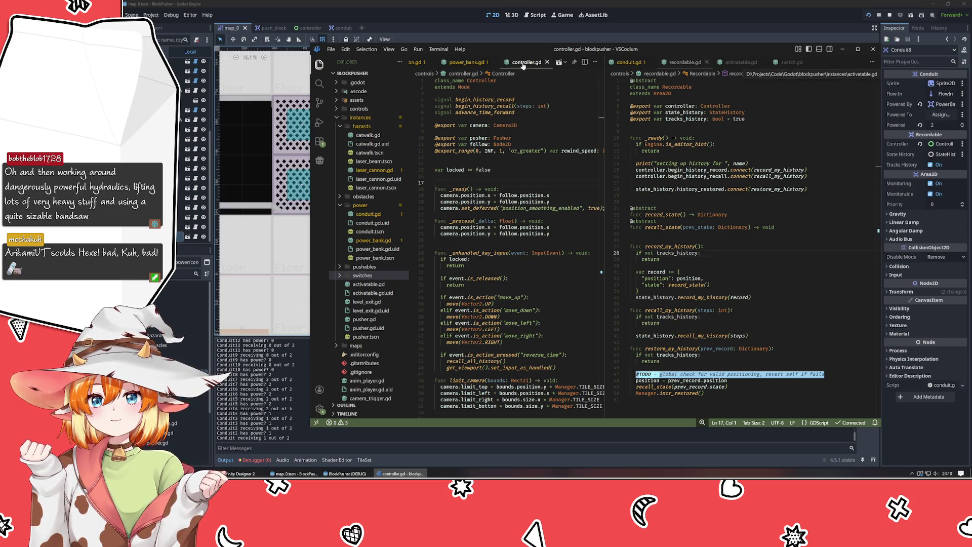
scroll(479, 64, down, 2)
scroll(479, 63, up, 1)
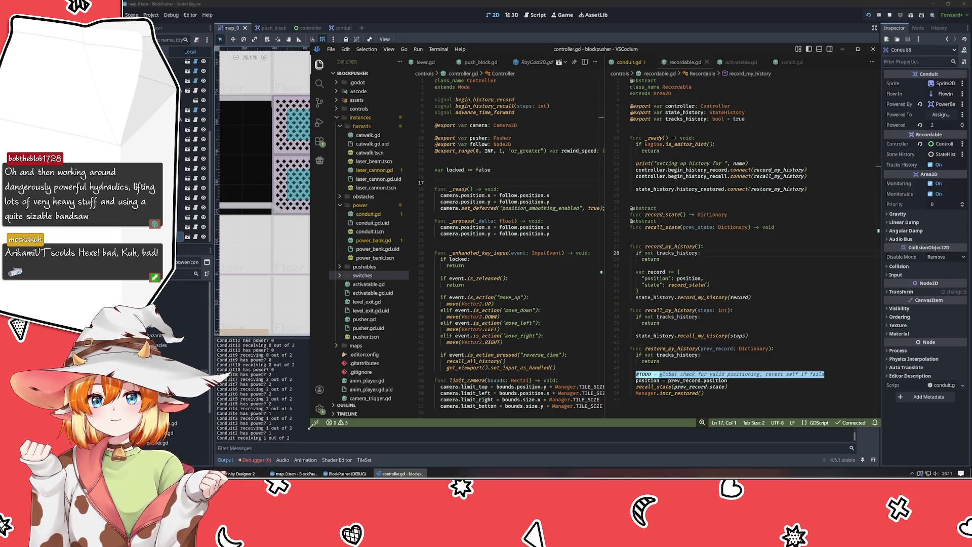
drag(310, 428, 227, 442)
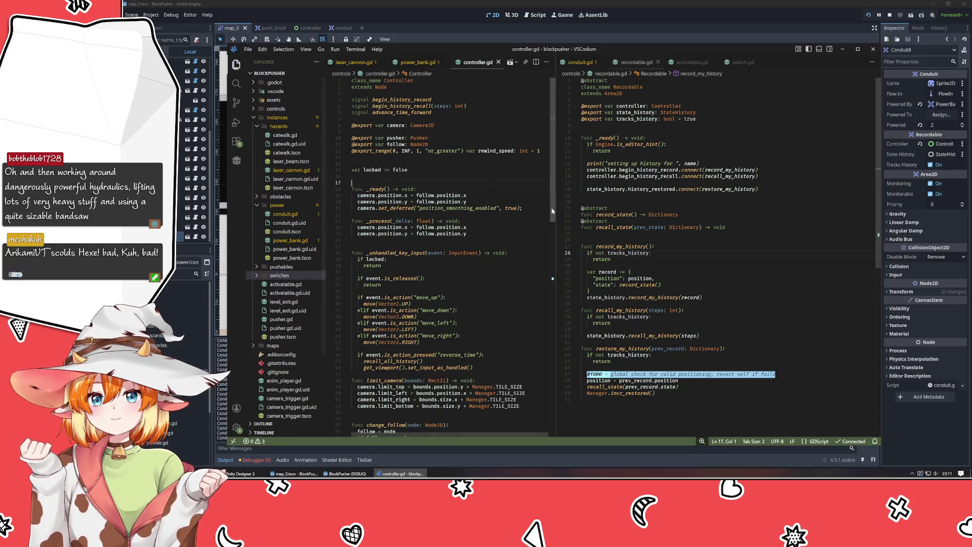
drag(555, 208, 600, 207)
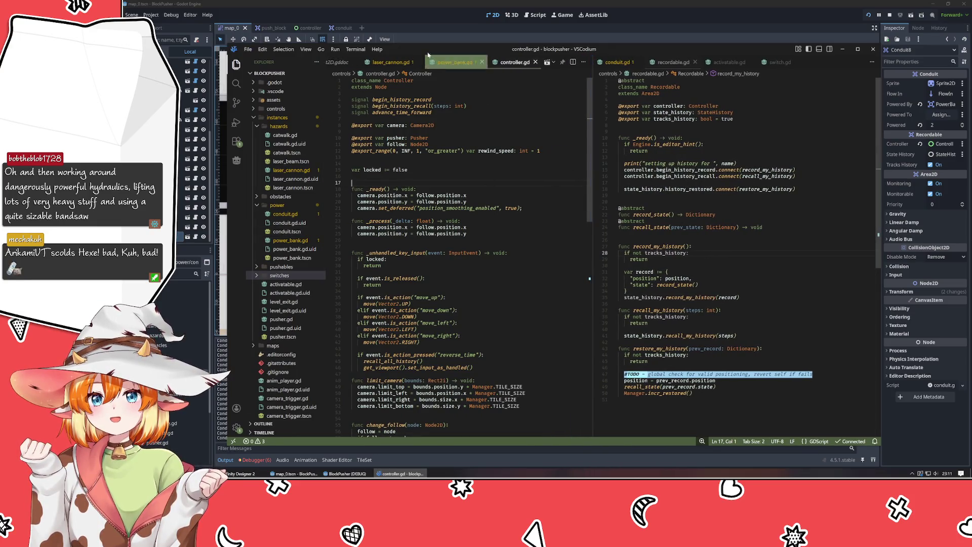
scroll(442, 63, up, 3)
middle_click(442, 63)
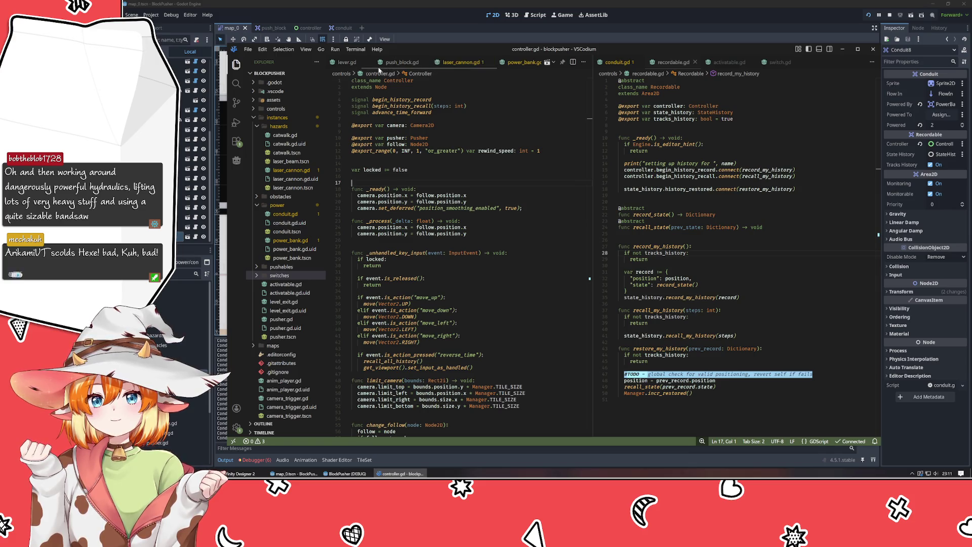
click(375, 62)
click(366, 62)
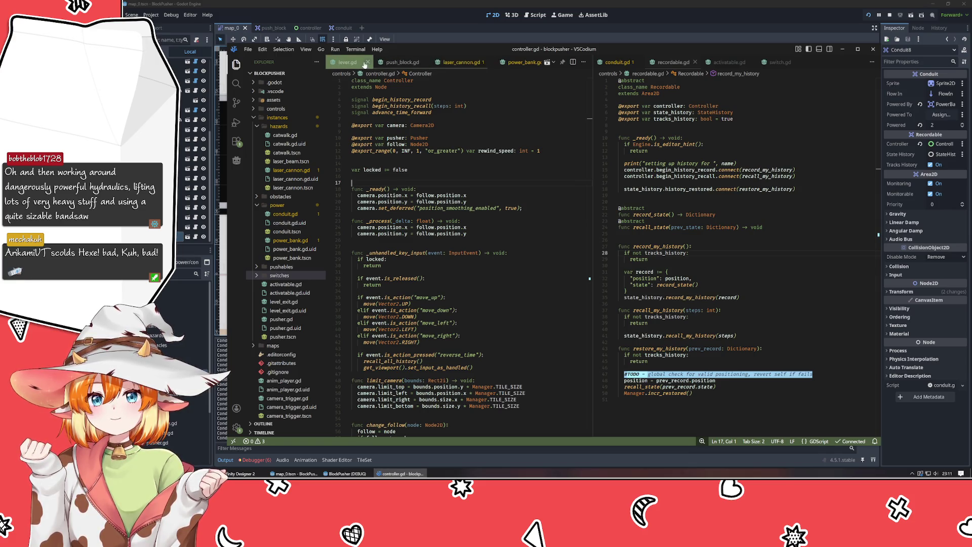
click(364, 63)
click(364, 62)
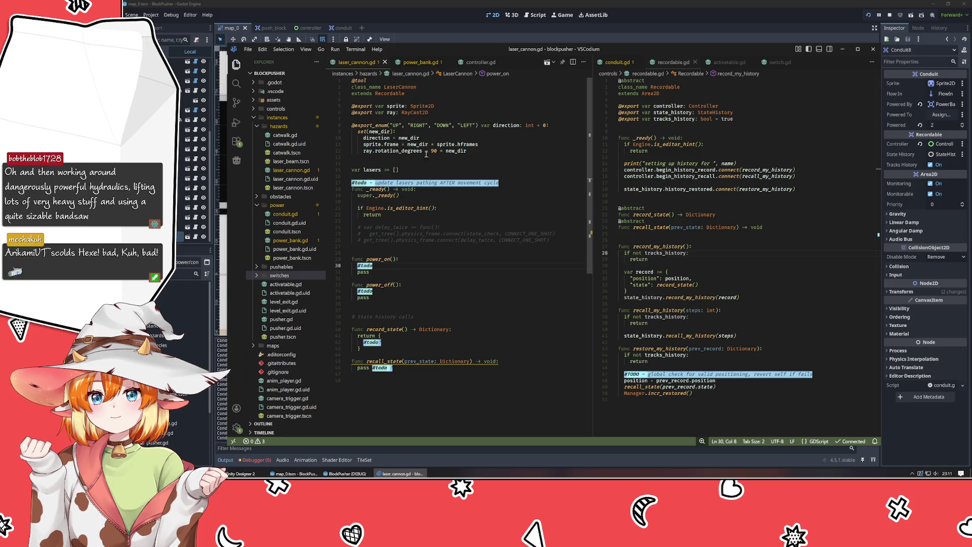
drag(565, 238, 351, 227)
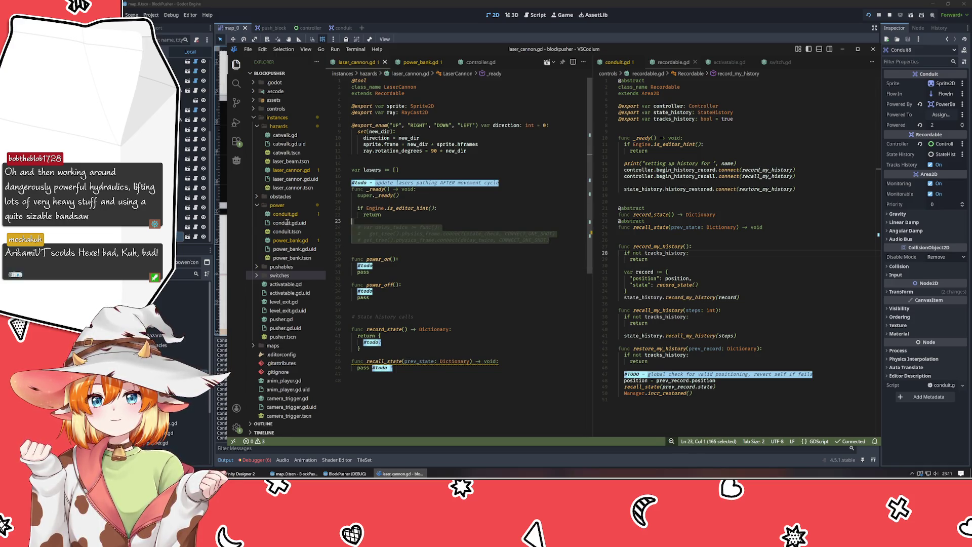
key(BackSpace)
key(BackSpace)
key(BackSpace)
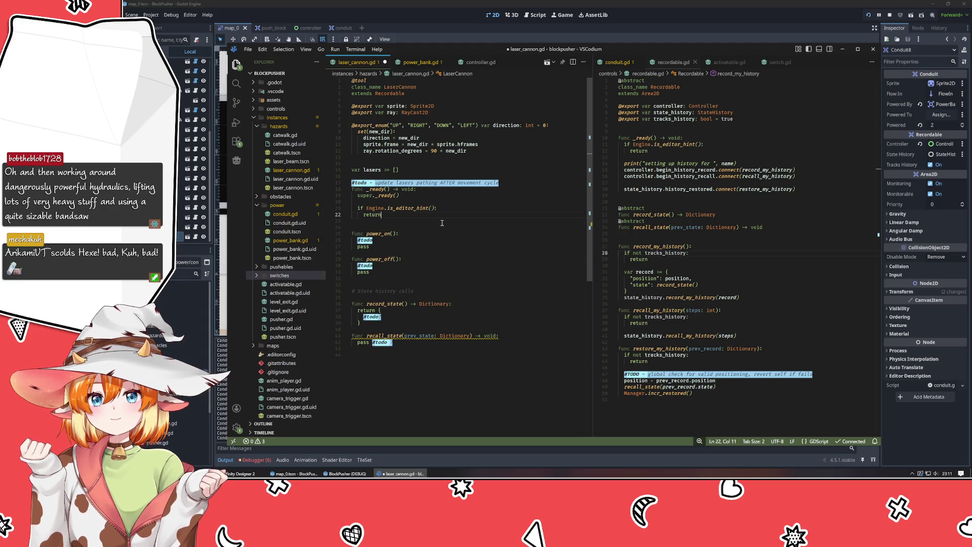
click(465, 68)
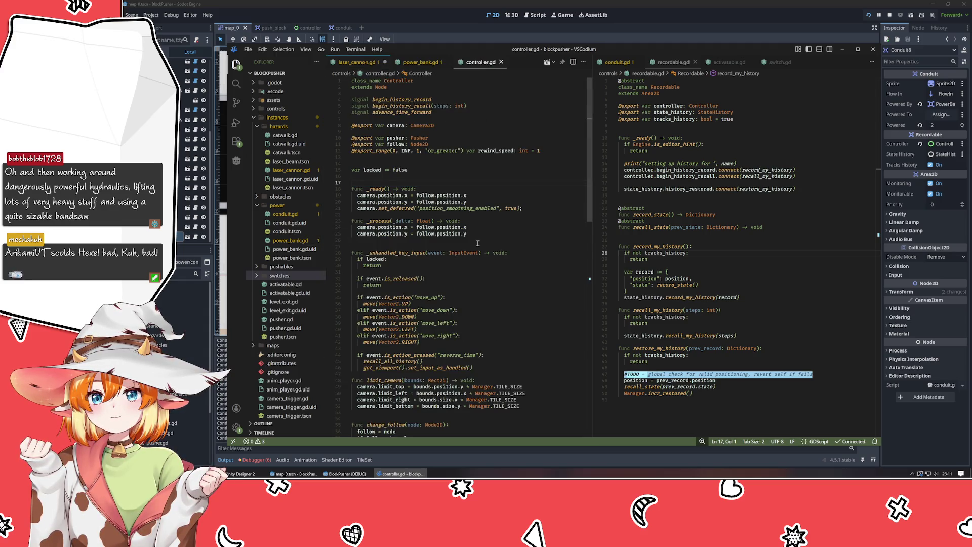
click(559, 206)
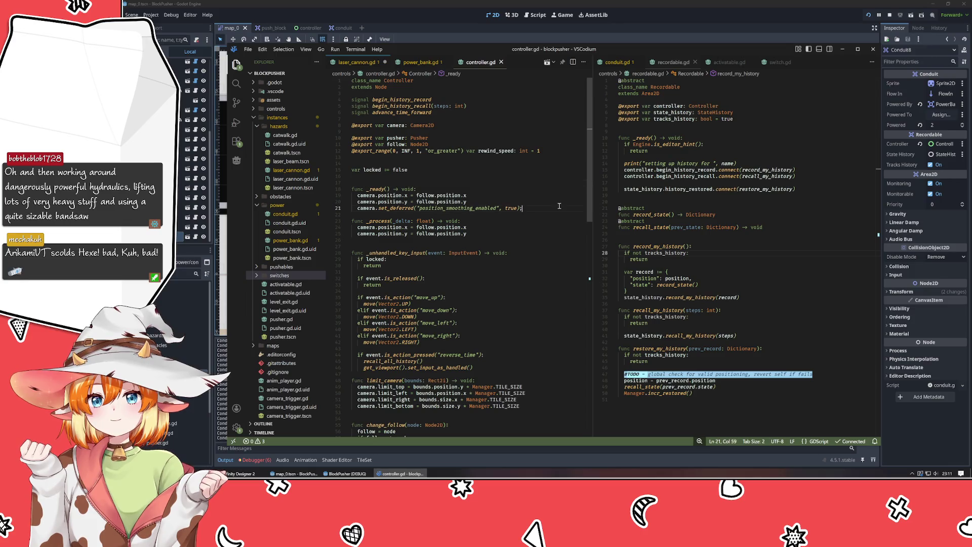
key(ctrl+z)
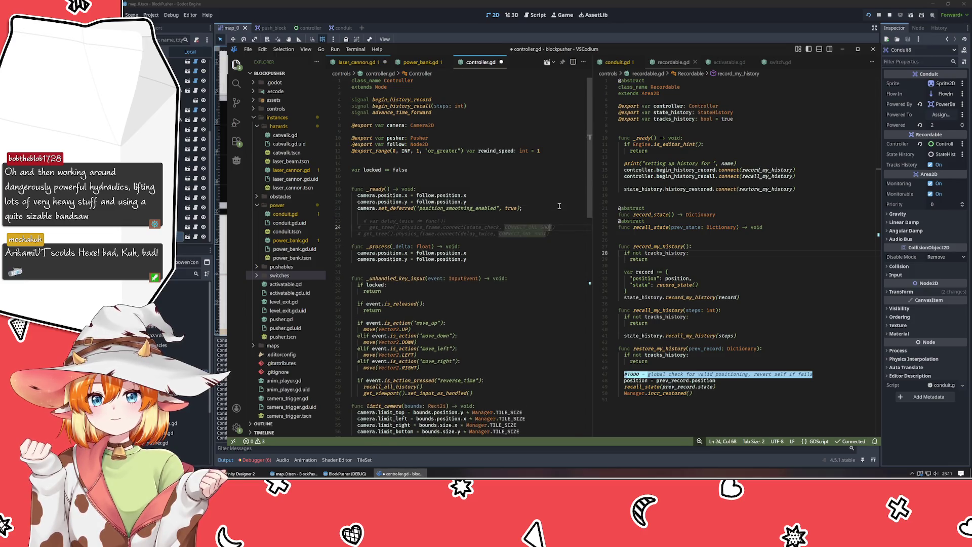
key(ctrl+z)
key(ctrl+z)
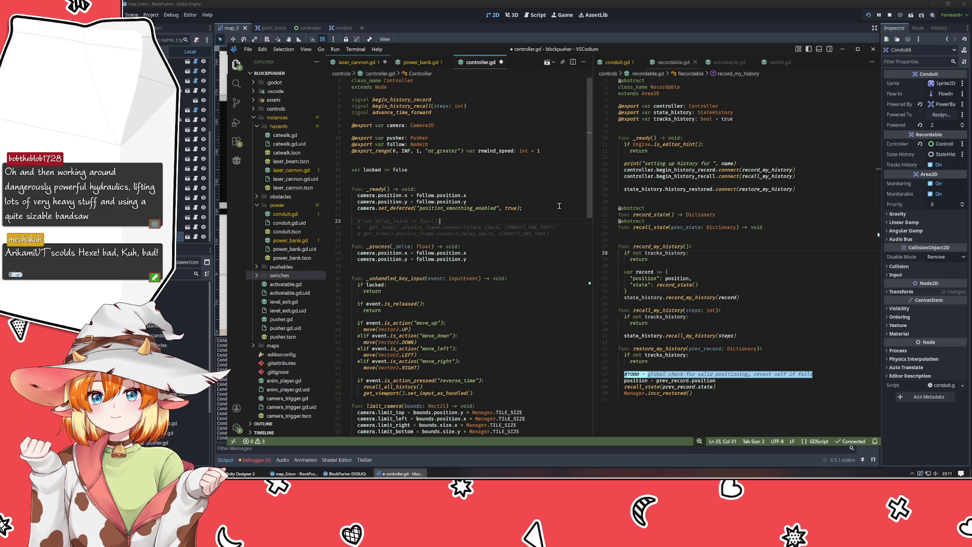
key(ctrl+z)
key(ctrl+z)
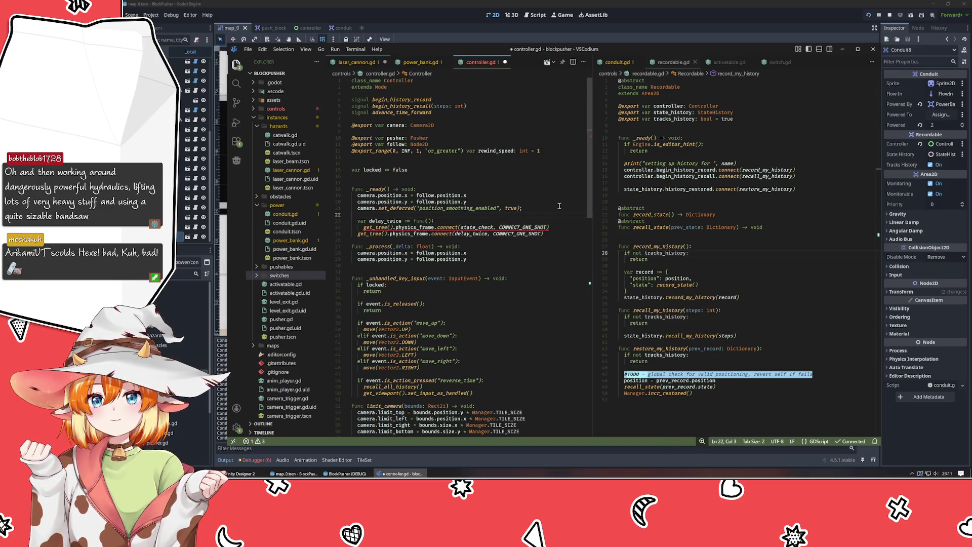
double_click(476, 227)
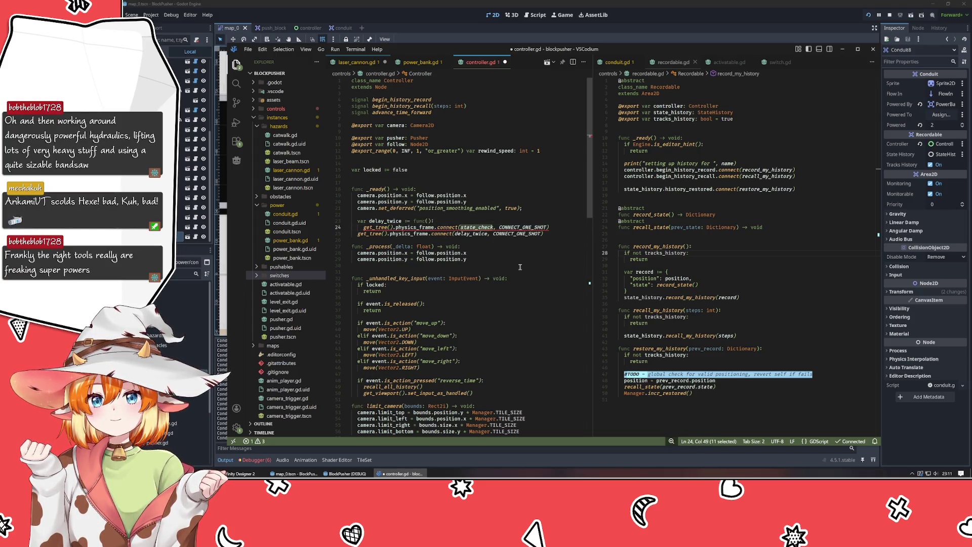
Connect delay_twice to final_ready instead of state_check, and add an empty final_ready function containing pass
text(fi)
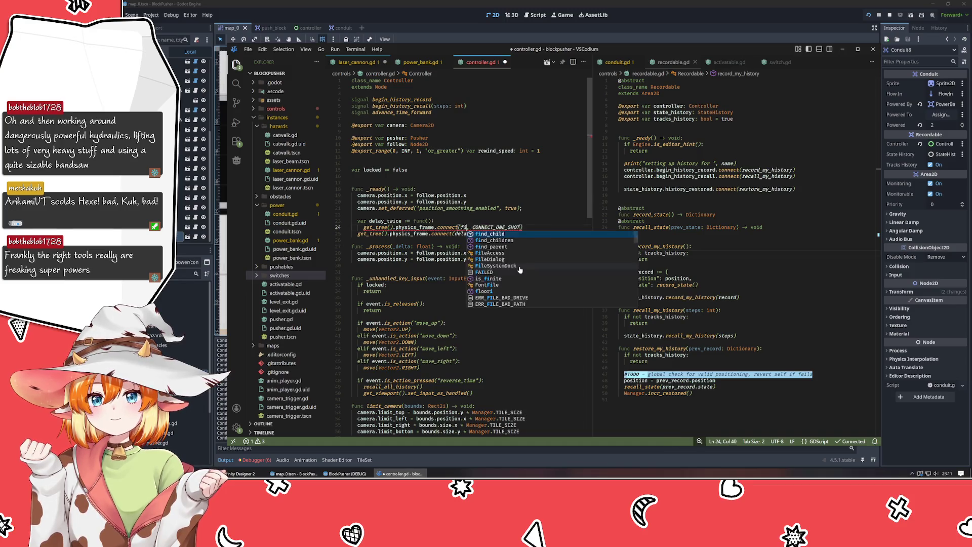
text(nal_ready)
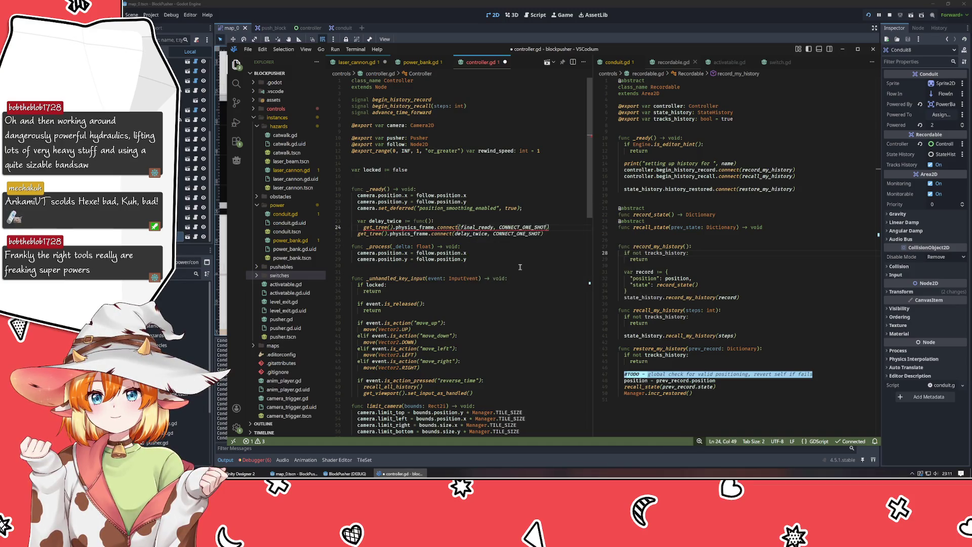
key(Down)
key(Down)
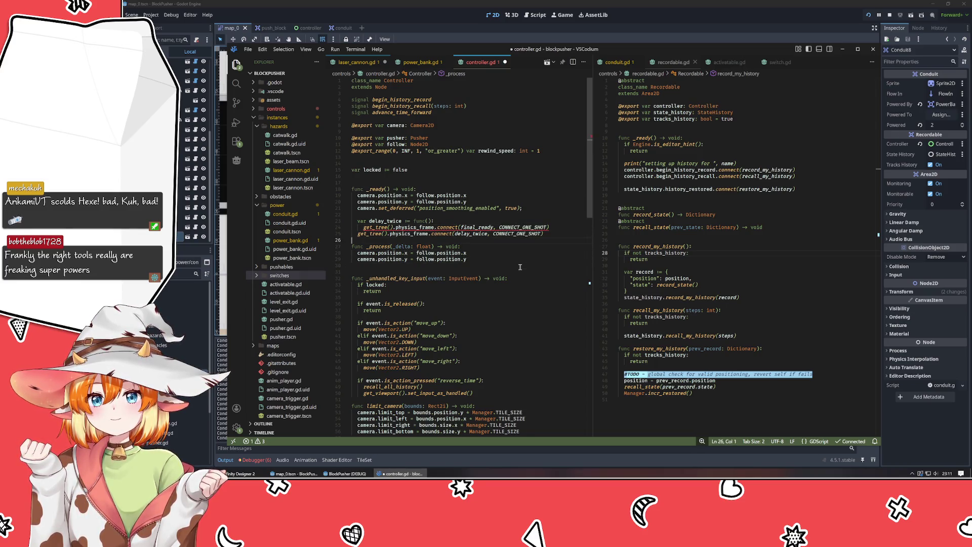
key(Return)
key(Return)
key(Return)
key(Up)
key(Up)
key(Up)
text(fu)
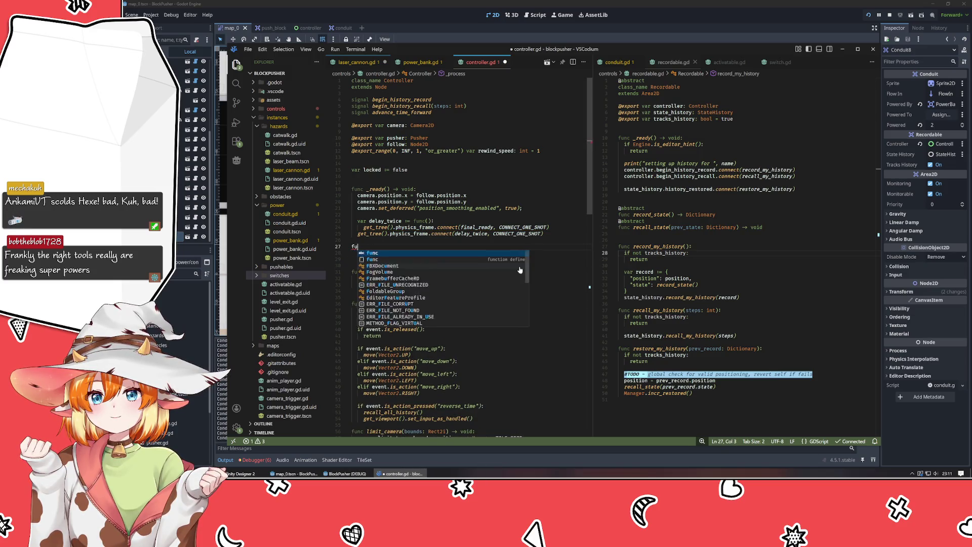
text(nc final_ready)
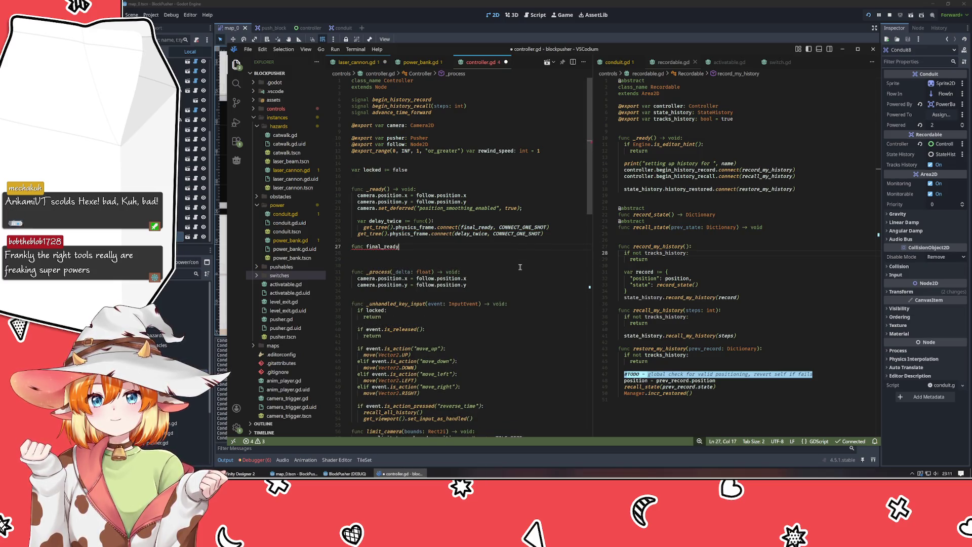
text(())
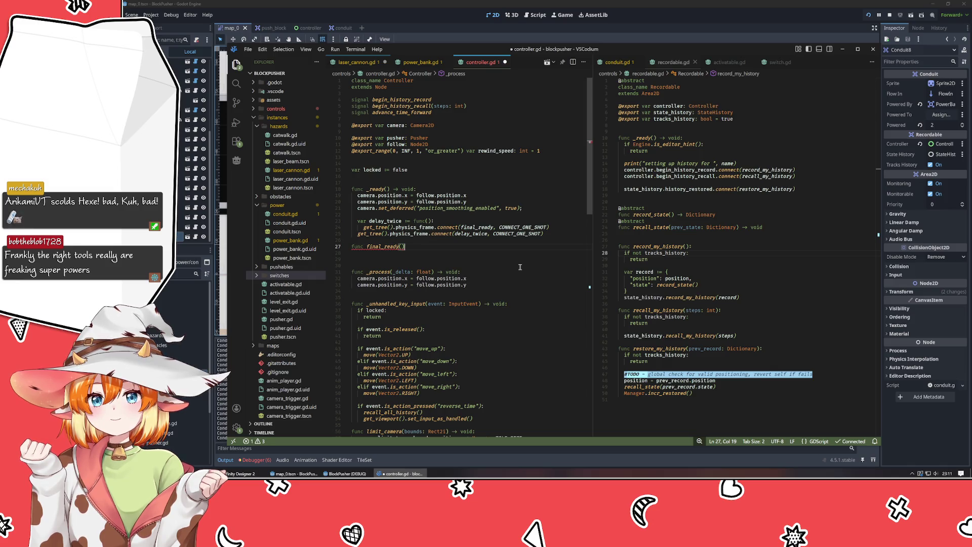
text(:)
key(Return)
text(pass)
key(Escape)
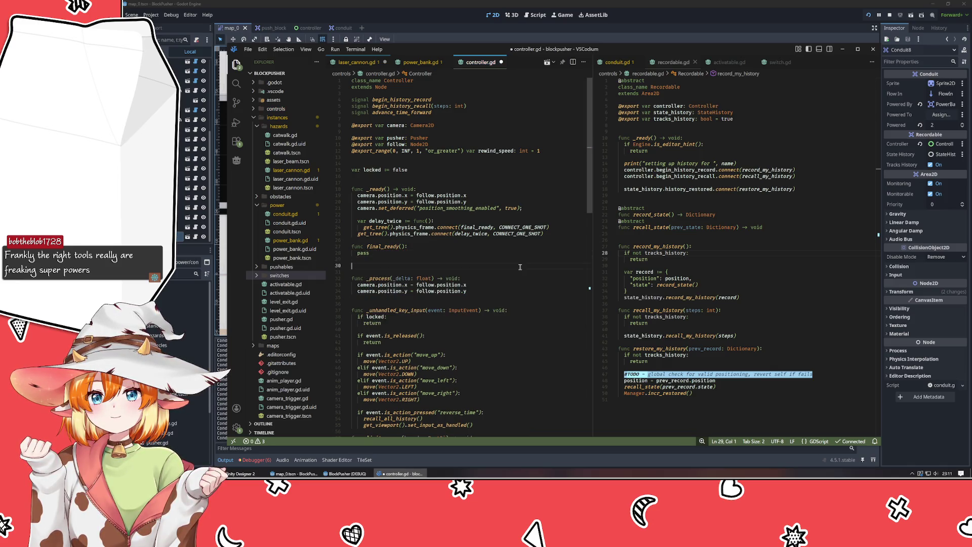
key(Down)
key(Delete)
key(Delete)
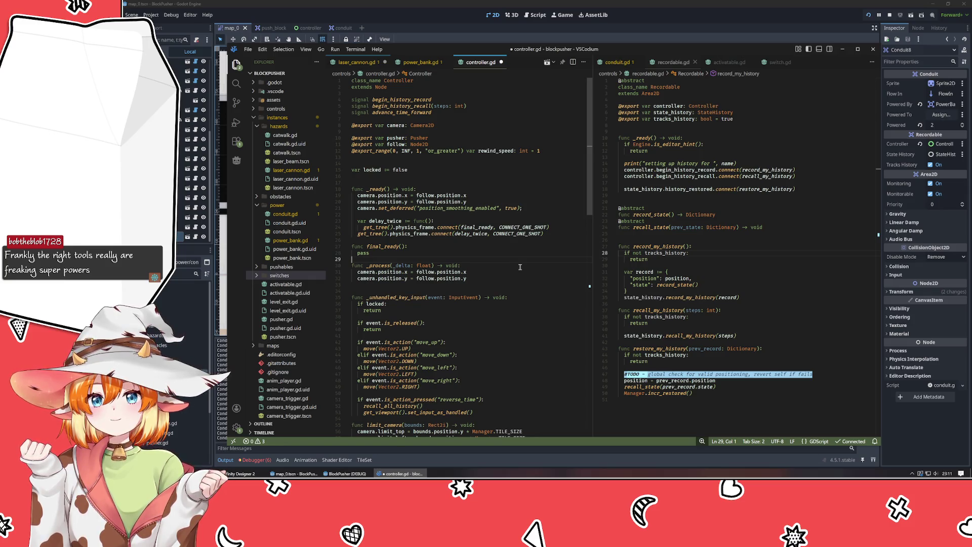
key(Up)
key(End)
text(#over)
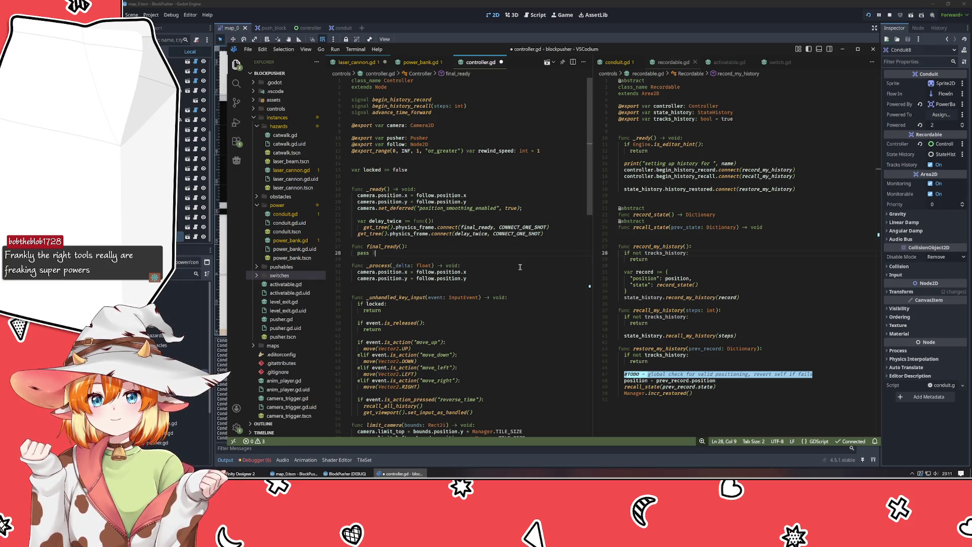
key(BackSpace)
key(BackSpace)
key(BackSpace)
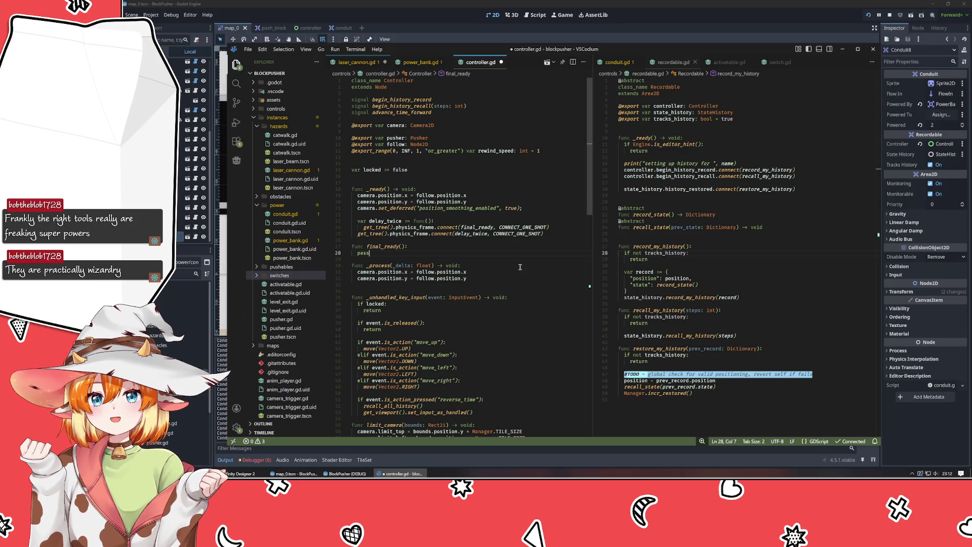
Add a new tree_complete signal declaration above the other signals
click(452, 111)
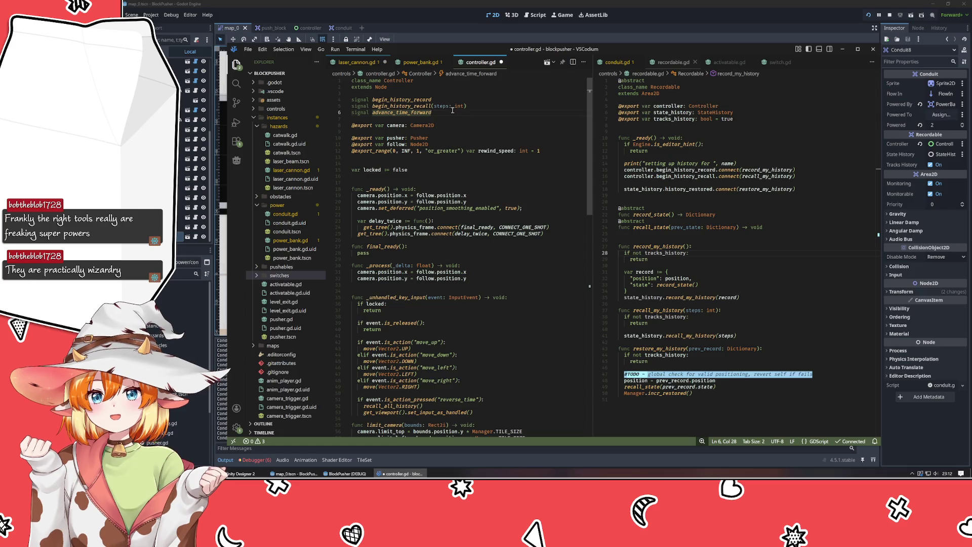
key(Return)
text(signal)
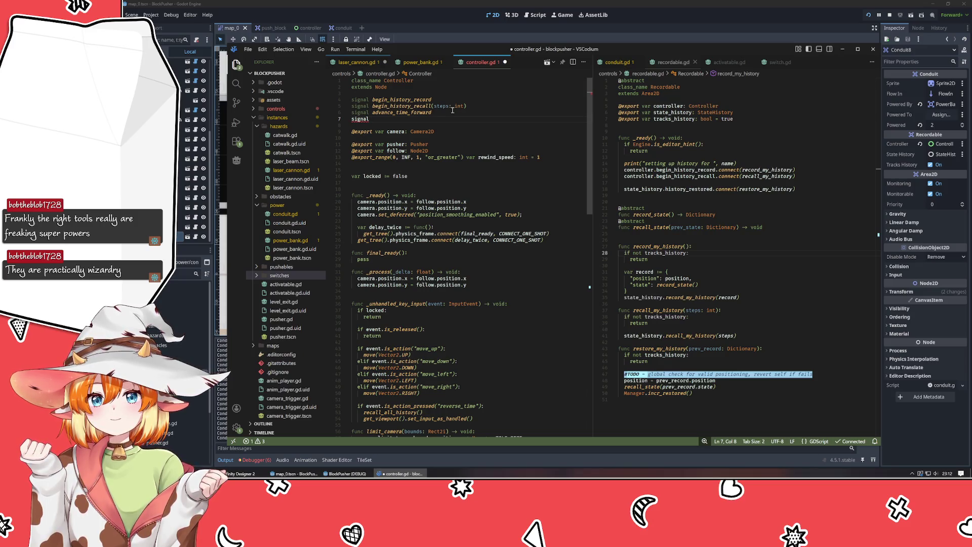
key(alt+Up)
key(alt+Up)
key(alt+Up)
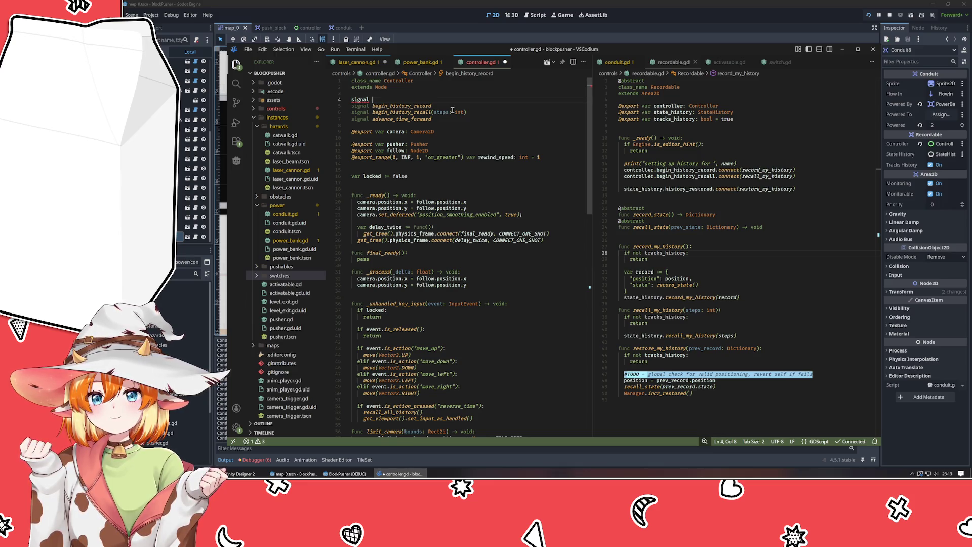
text(tree_complete)
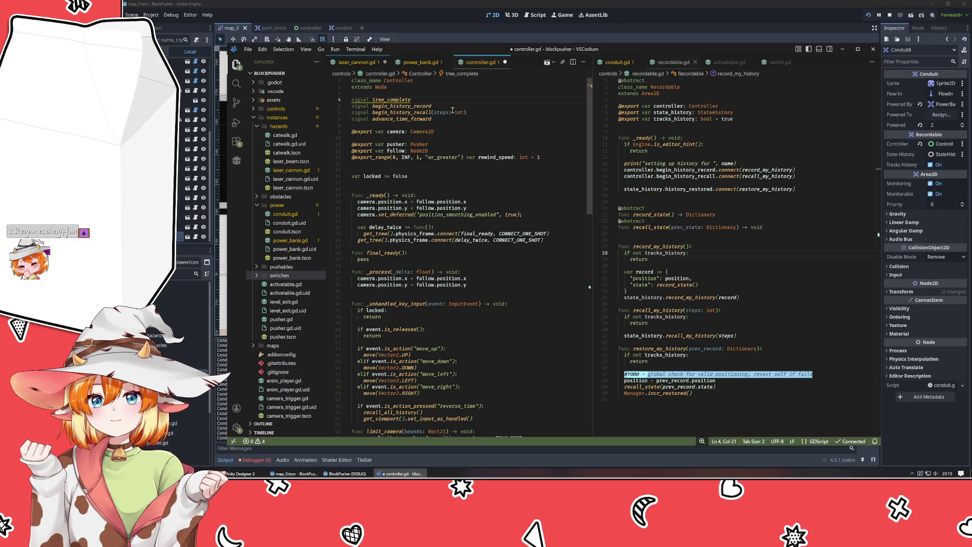
Replace pass in final_ready with tree_complete.emit() and save controller.gd
key(ctrl+shift+Left)
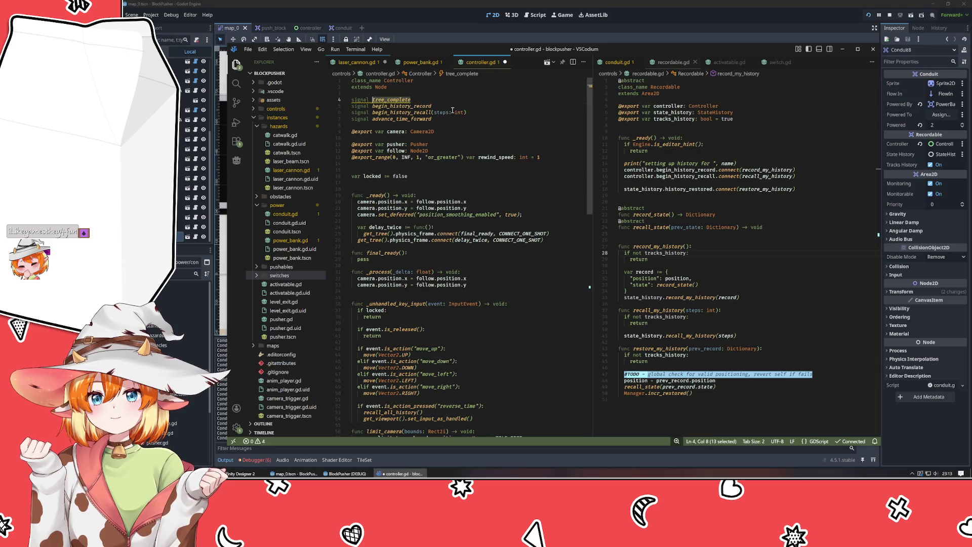
click(442, 146)
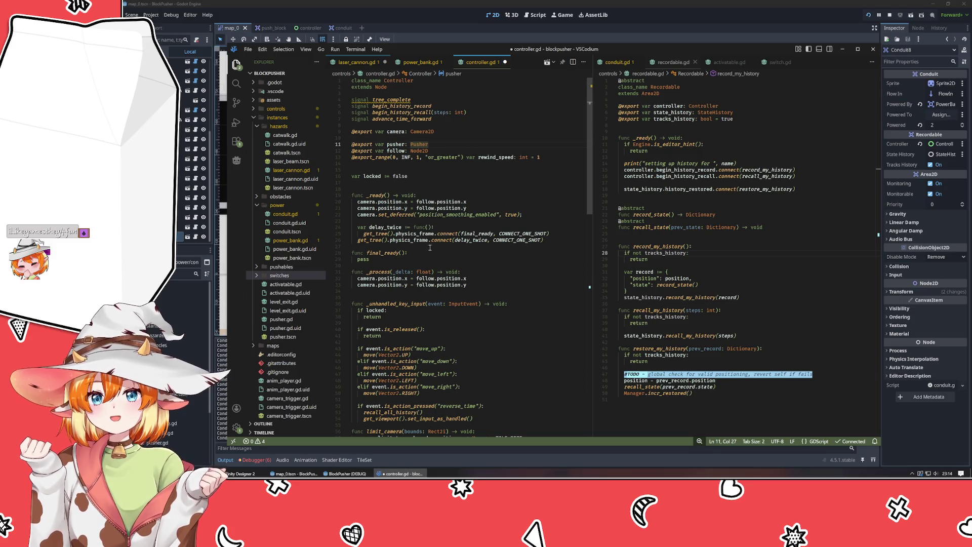
click(421, 259)
key(ctrl+BackSpace)
text(tree_complete)
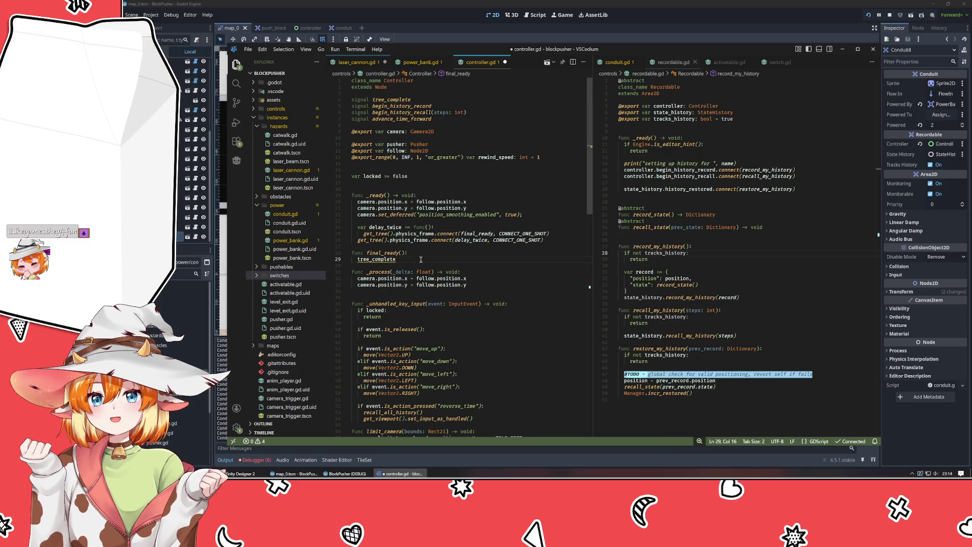
text(.emit())
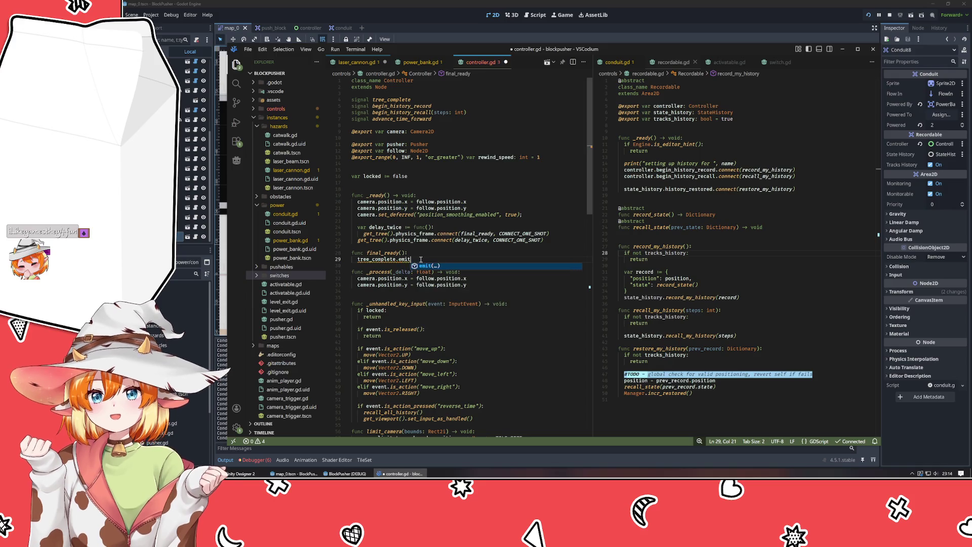
key(Escape)
key(Down)
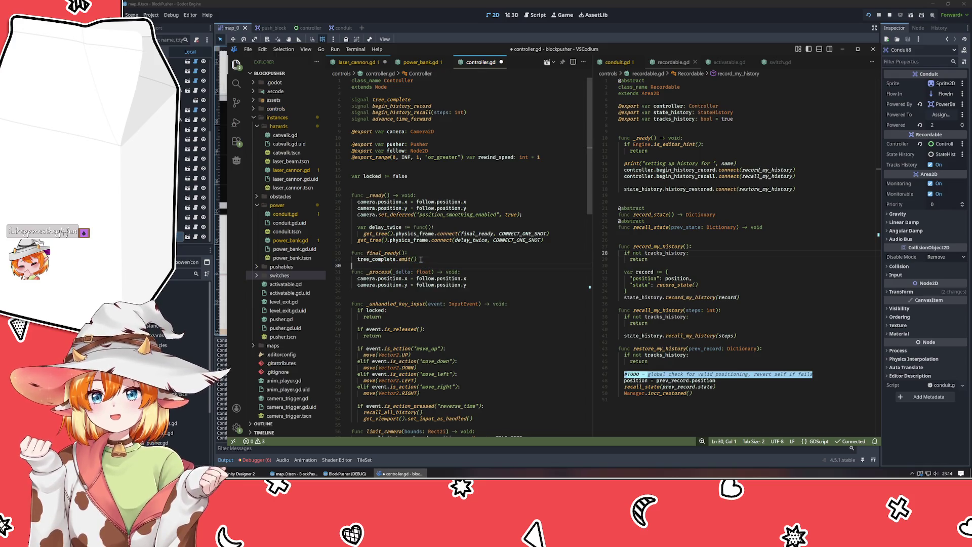
key(ctrl+s)
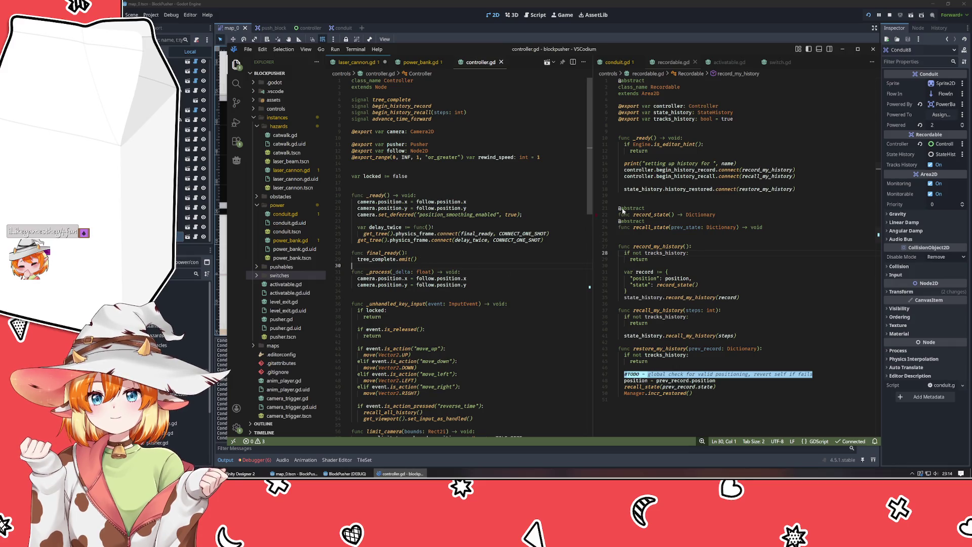
In conduit.gd's _ready, add controller.tree_complete.connect(check_flow, CONNECT_ONE_SHOT)
click(617, 63)
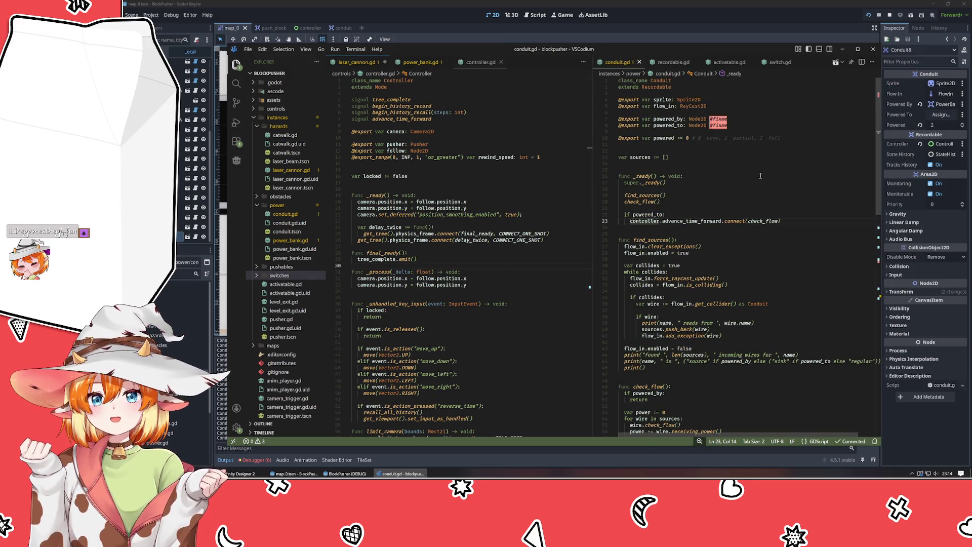
key(End)
click(698, 201)
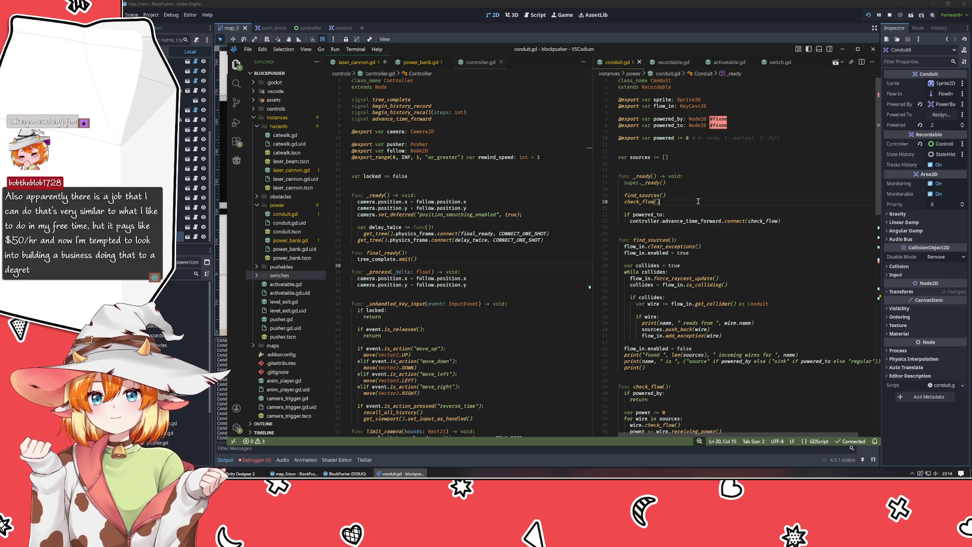
key(Home)
key(Return)
key(Return)
key(Up)
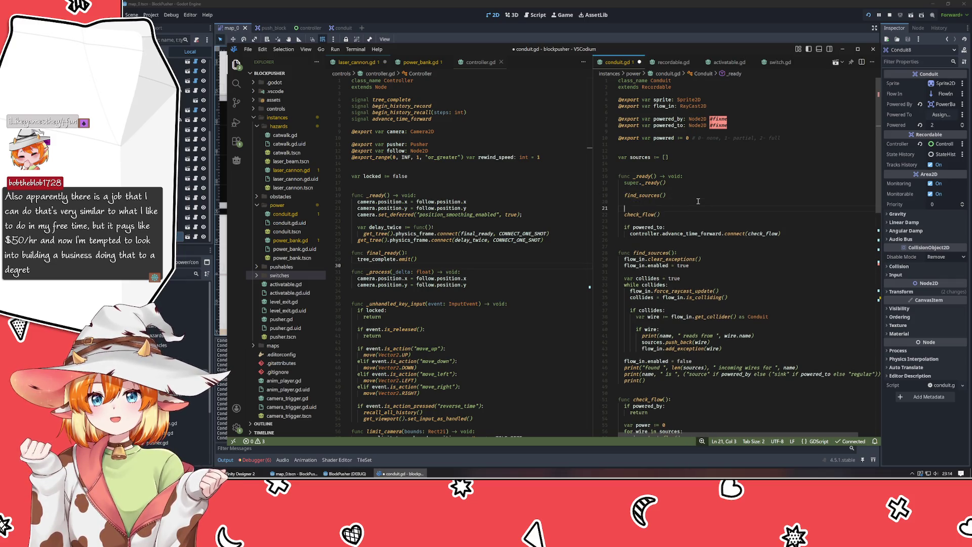
text(controller.)
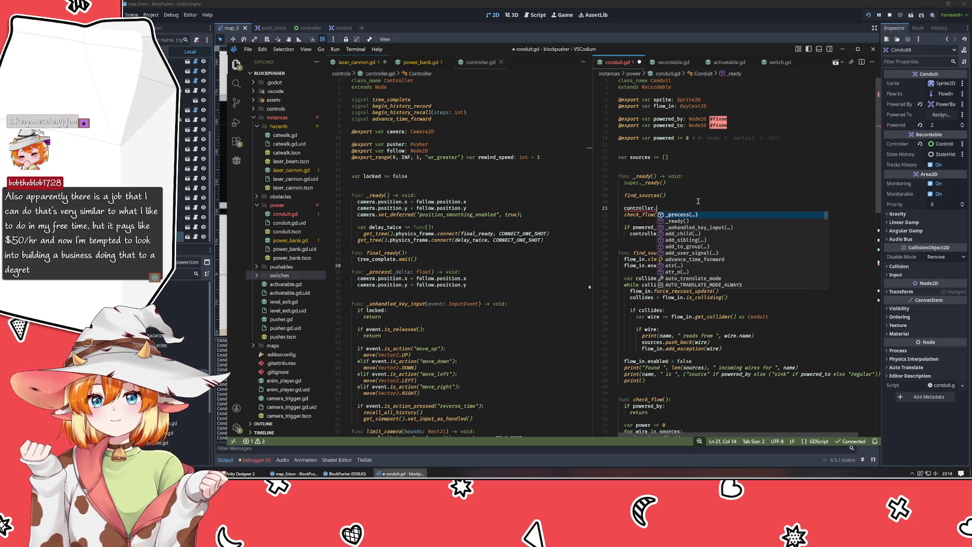
text(tree_complete.connect)
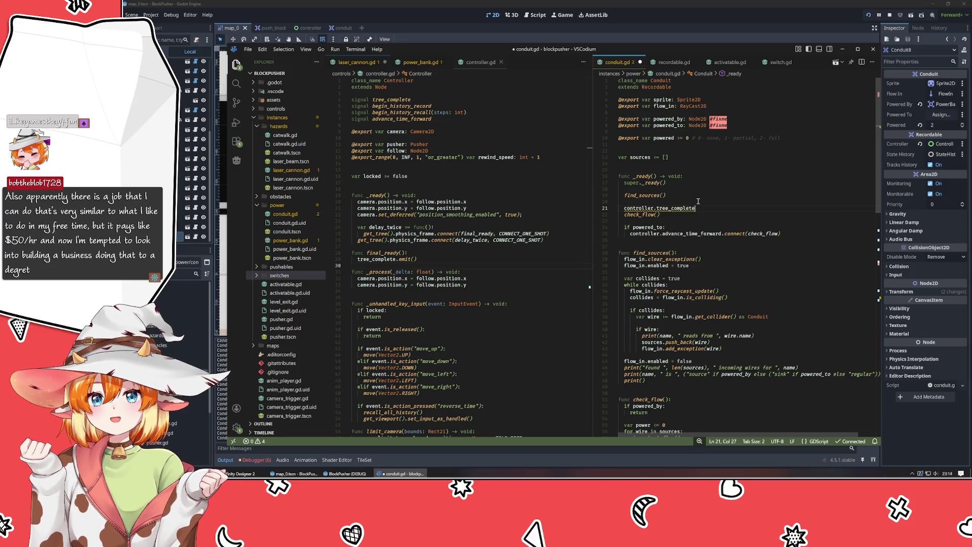
text((check)
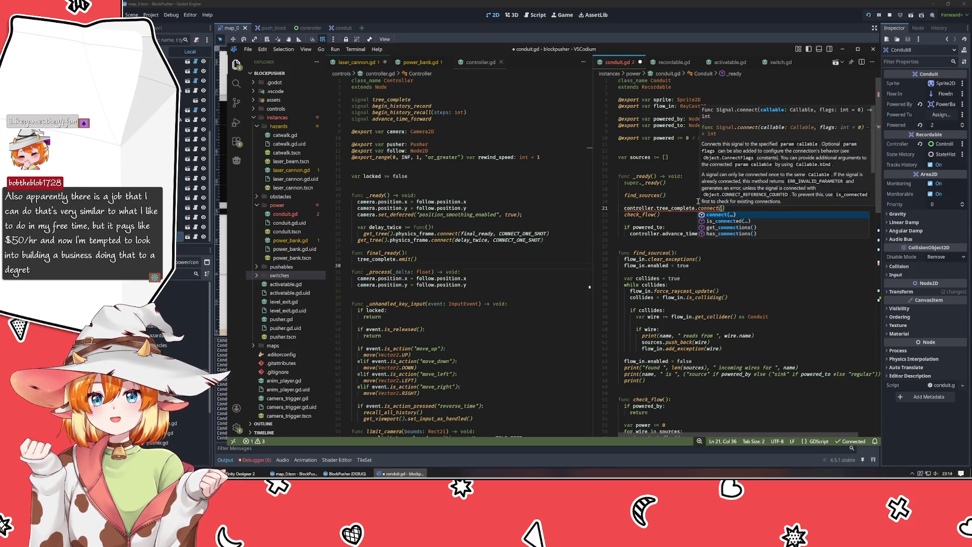
text(_flow, CONN)
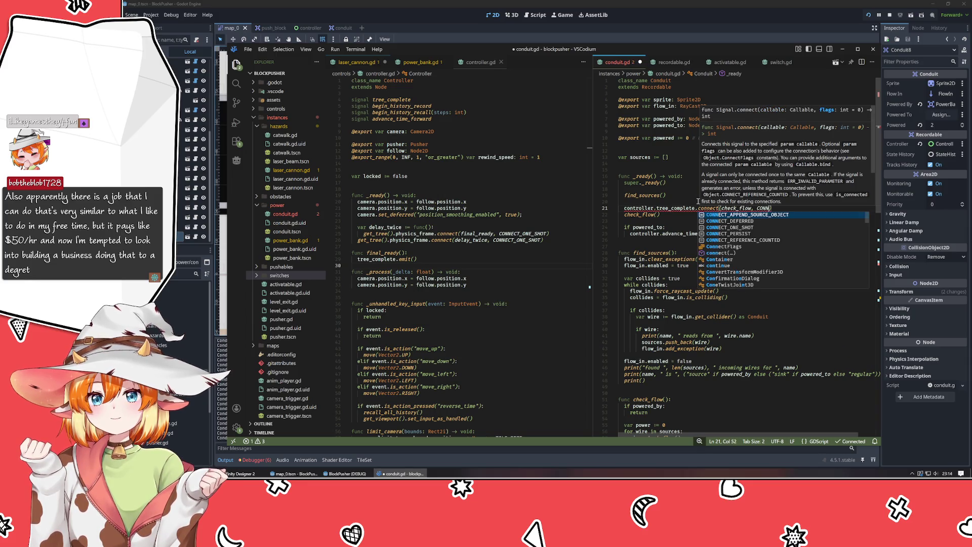
key(Down)
key(Down)
key(Return)
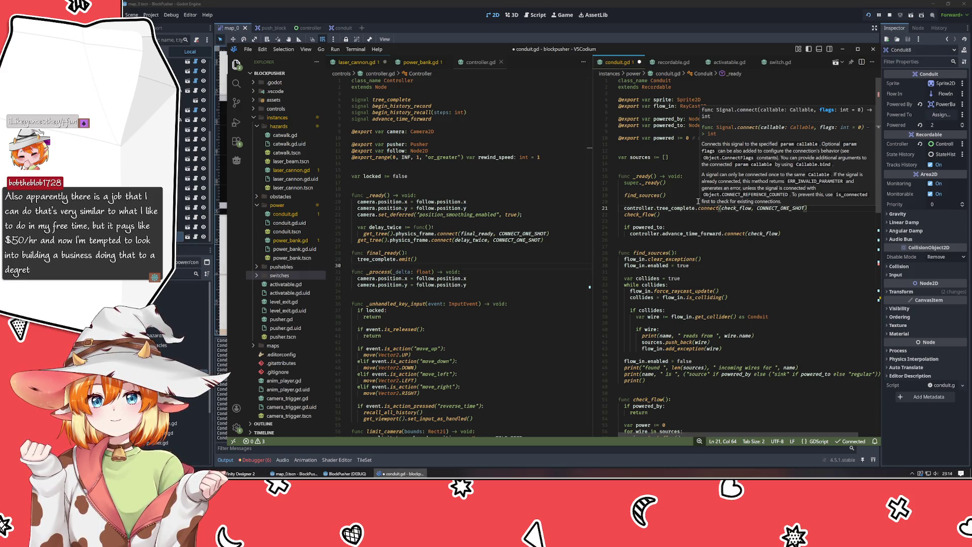
Remove the redundant check_flow() call and blank line, then select the connection line for copying
key(End)
key(shift+Down)
key(BackSpace)
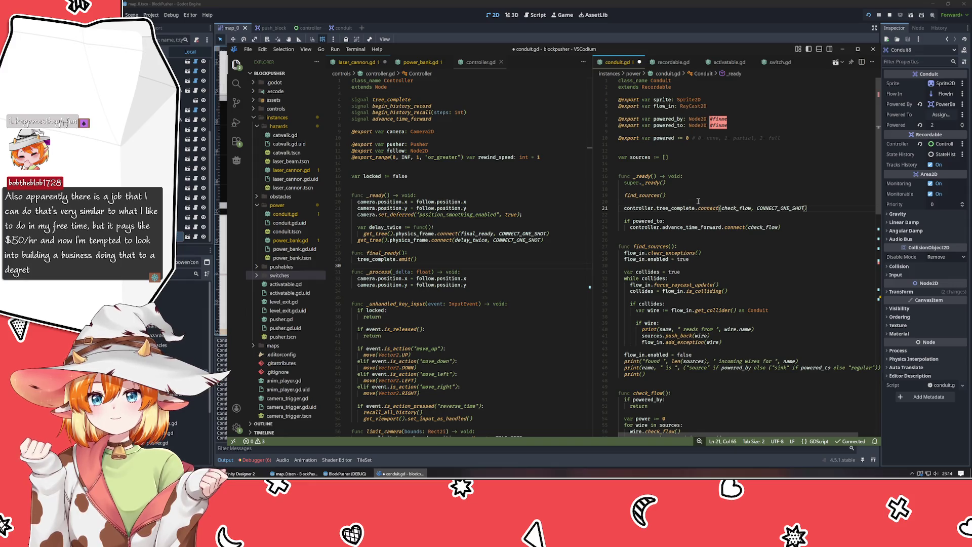
key(Up)
key(Up)
key(Delete)
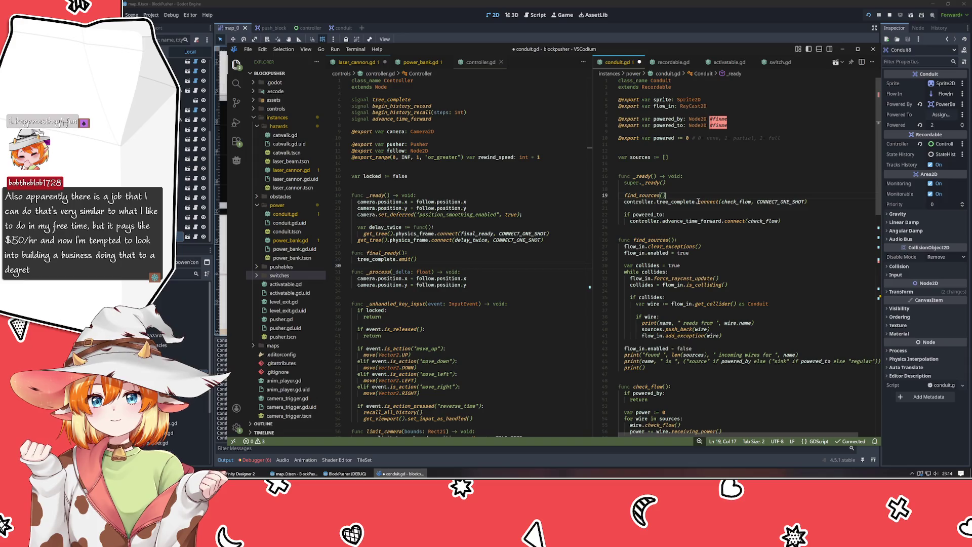
key(Down)
key(End)
key(shift+Home)
key(ctrl+c)
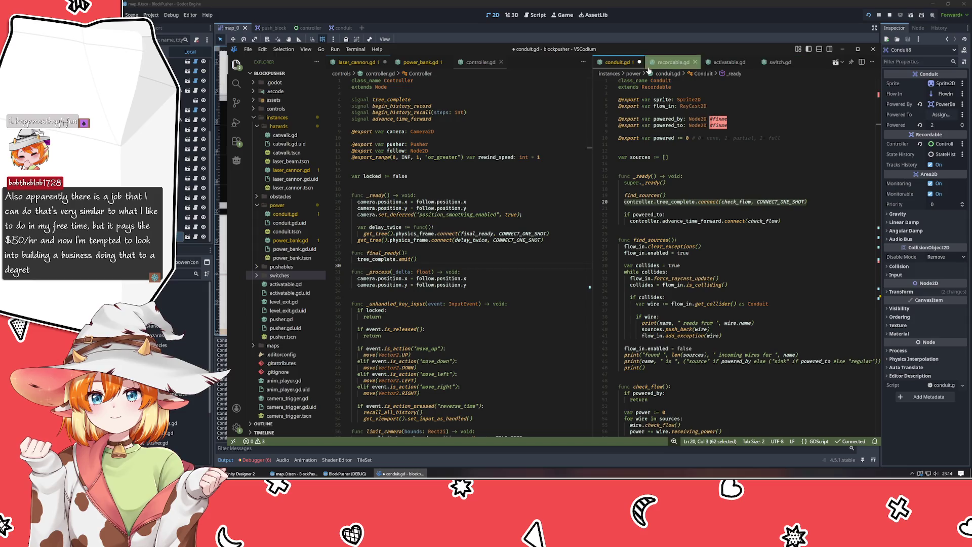
click(369, 65)
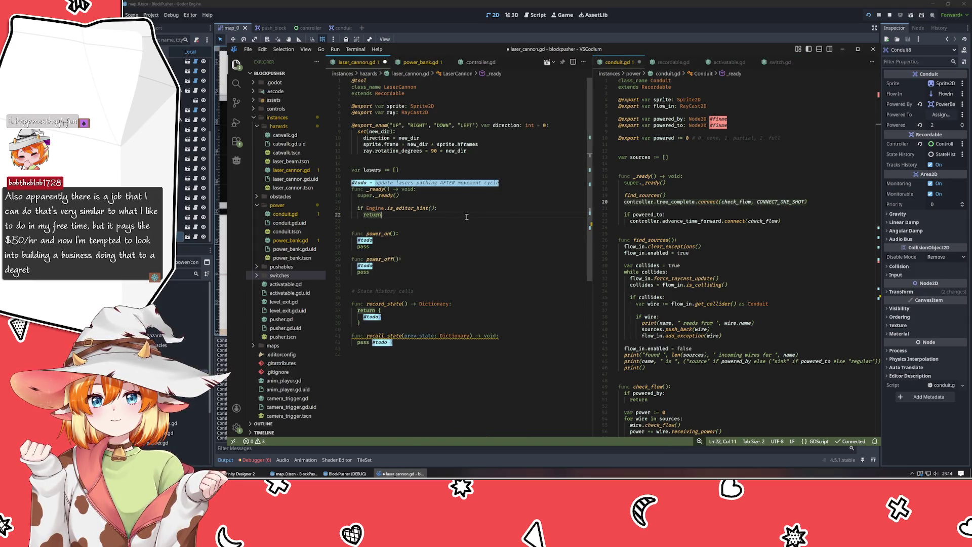
Paste the tree_complete connection into laser_cannon.gd's _ready, pointing it at state_check, and comment it out
key(ctrl+z)
key(ctrl+z)
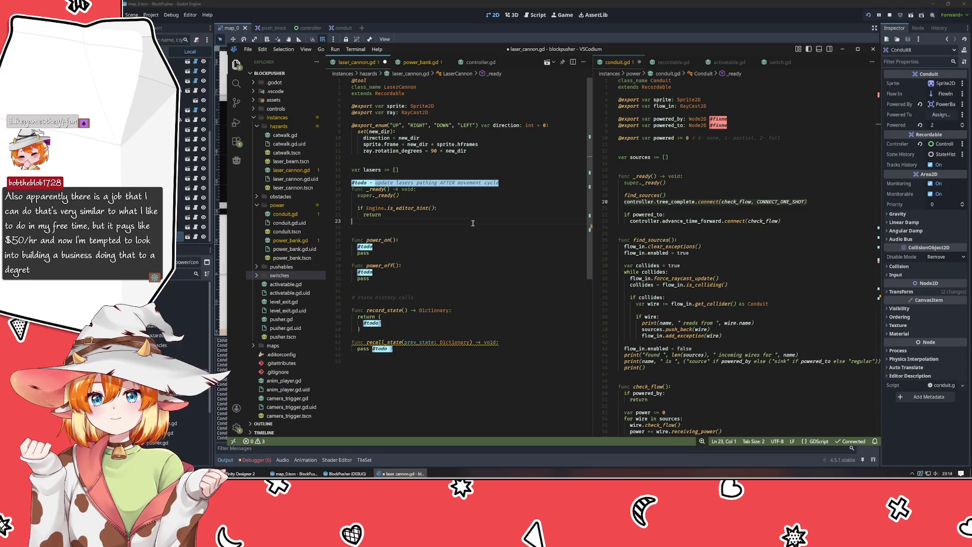
click(471, 225)
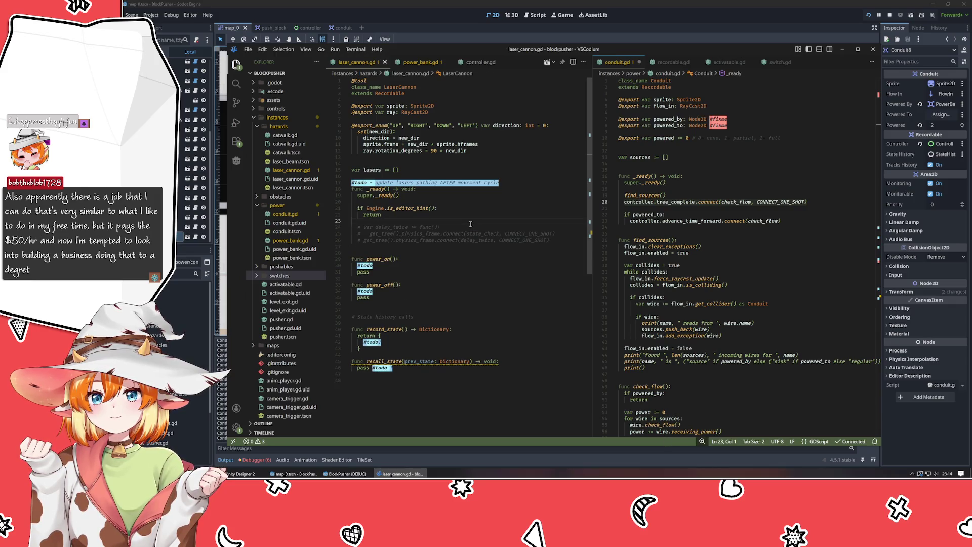
key(Return)
key(ctrl+v)
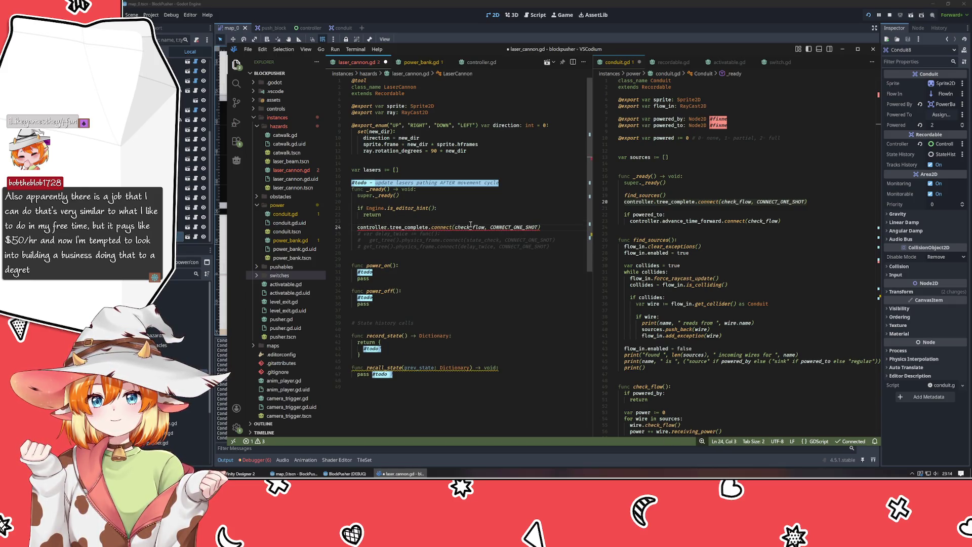
click(464, 227)
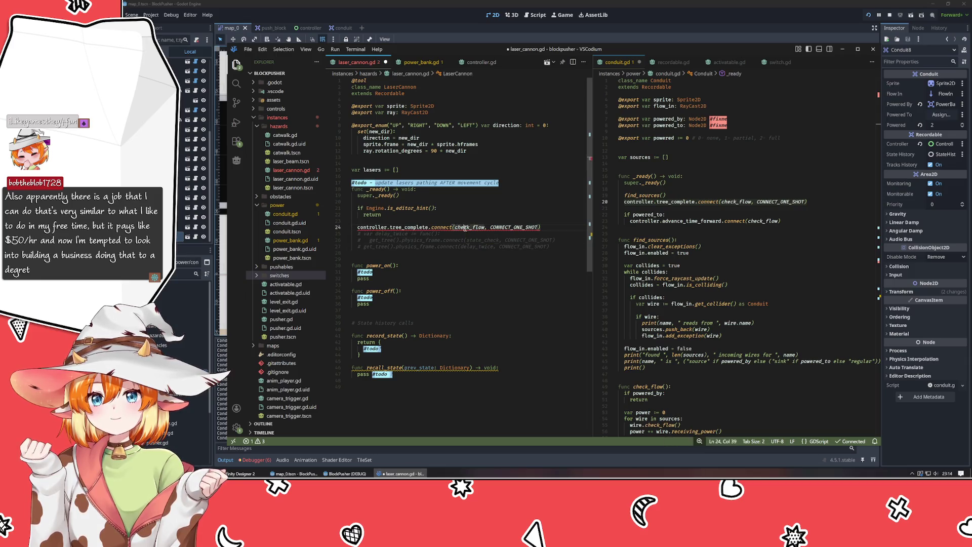
double_click(464, 227)
text(state_check)
key(ctrl+slash)
Delete the old commented-out delay lines, save laser_cannon.gd, and return to Godot
key(End)
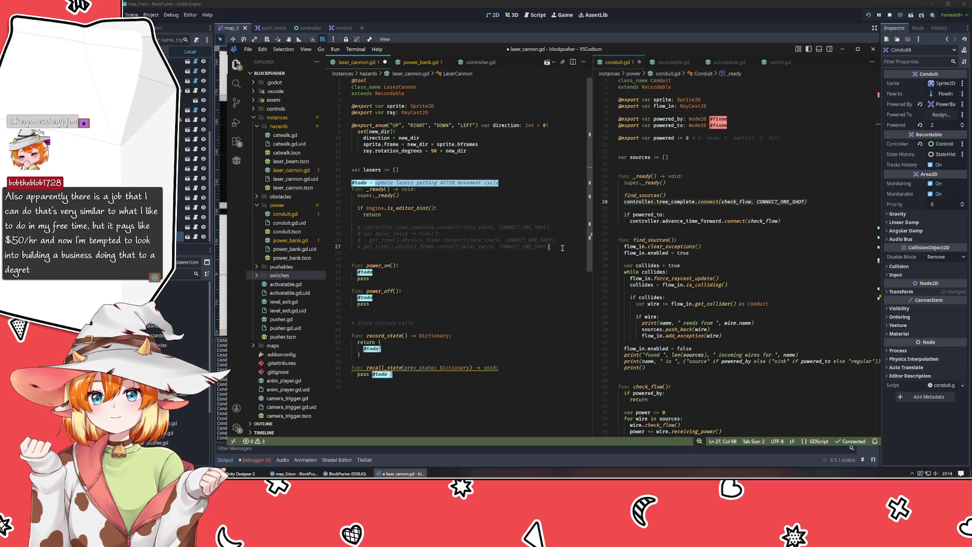
key(shift+Down)
key(shift+Down)
key(shift+Down)
key(BackSpace)
key(ctrl+s)
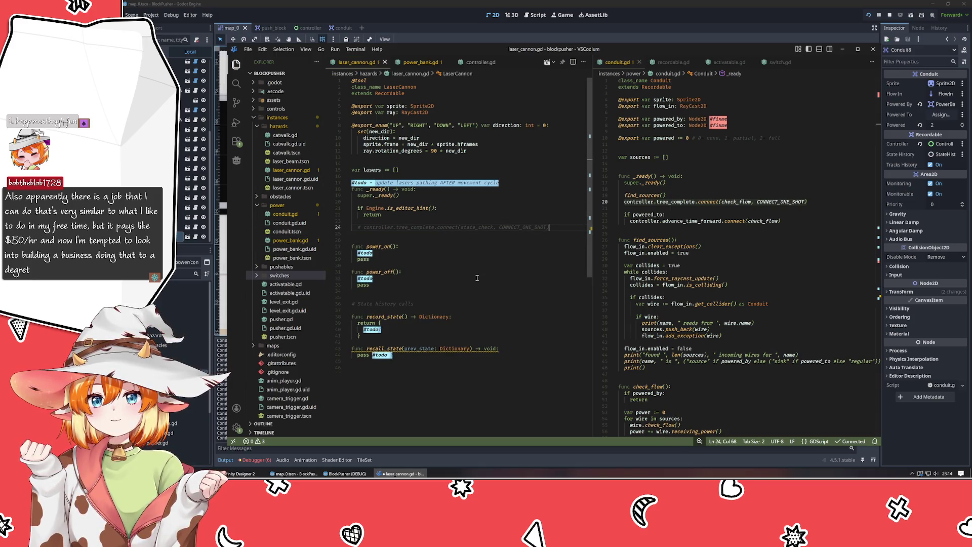
click(679, 162)
click(842, 49)
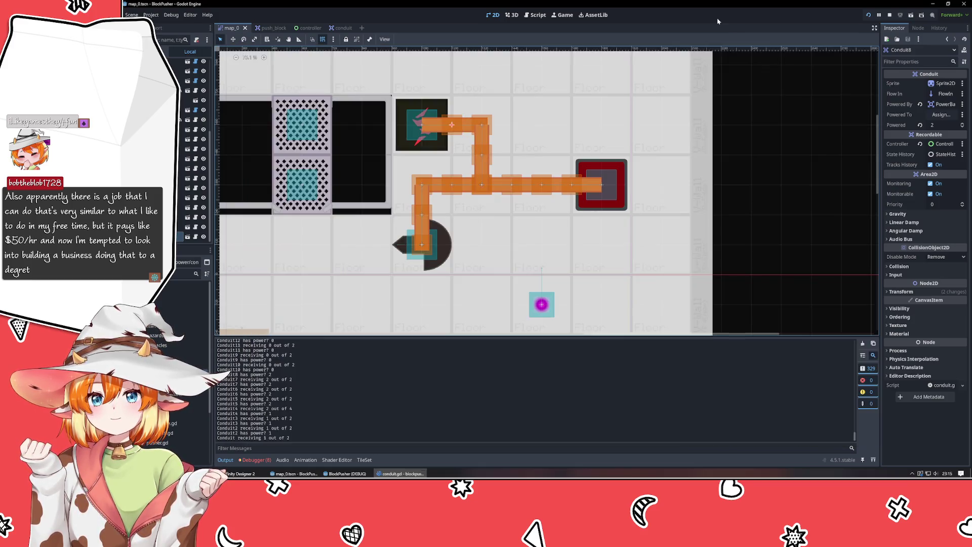
Run the project to test the conduits, stop the game, and open a new empty scene
click(870, 16)
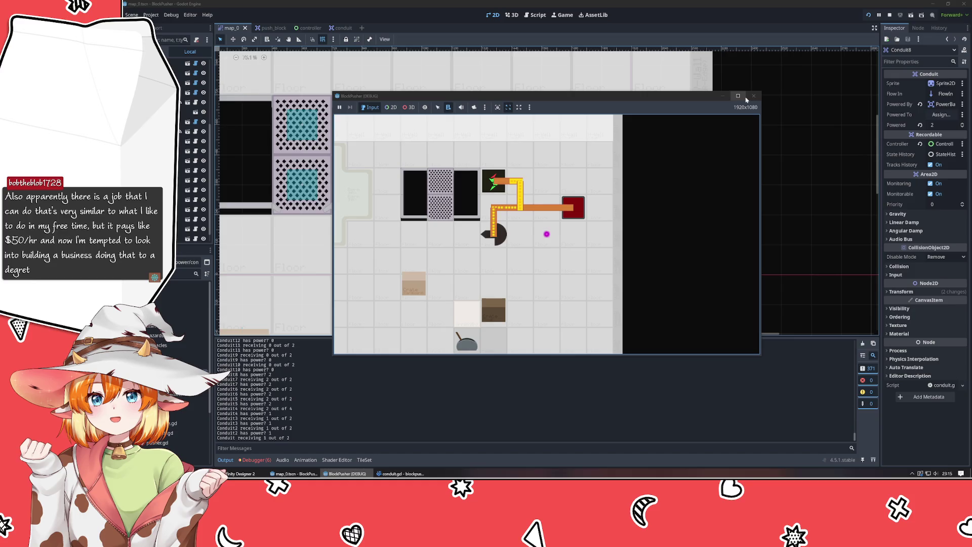
click(750, 97)
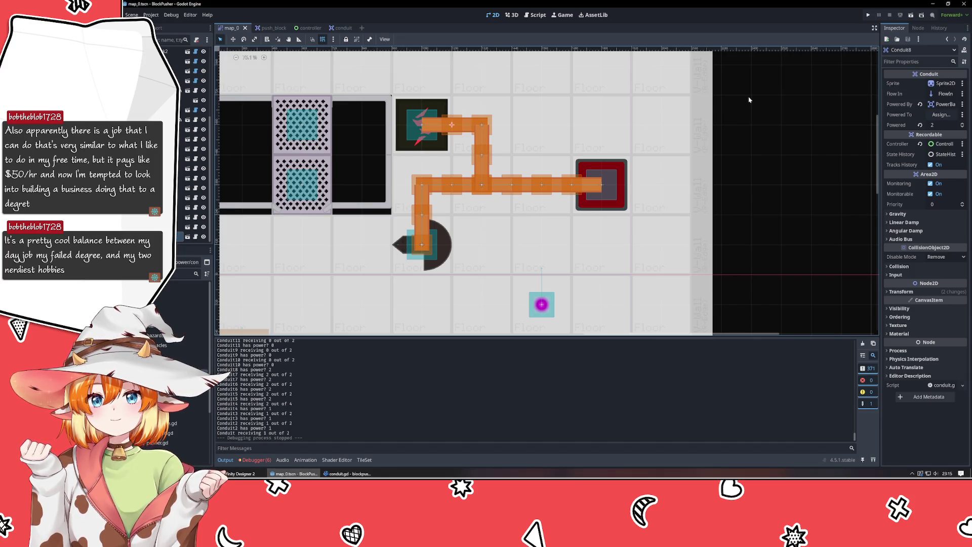
click(361, 28)
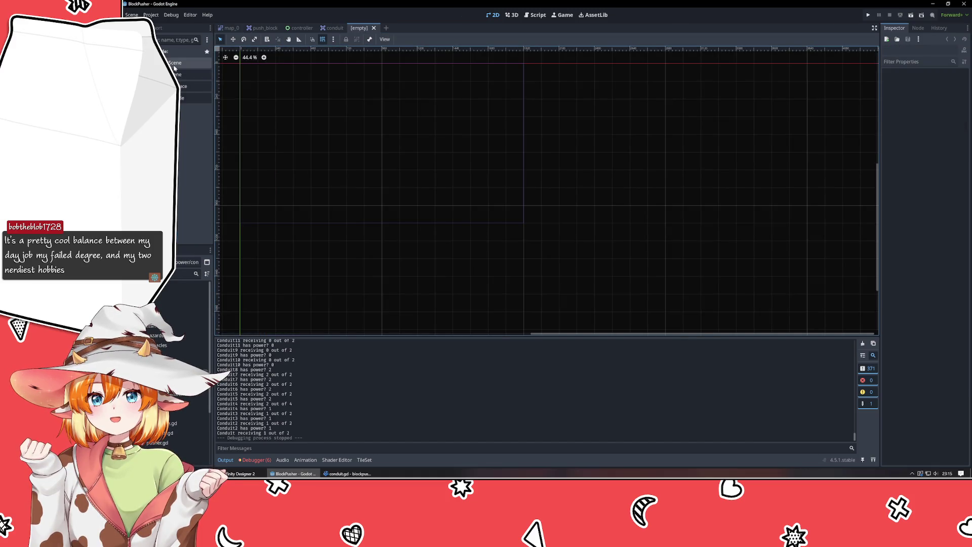
After glancing at the Affinity Designer mockup, create a Sprite2D root node via a 'spri' search
click(194, 98)
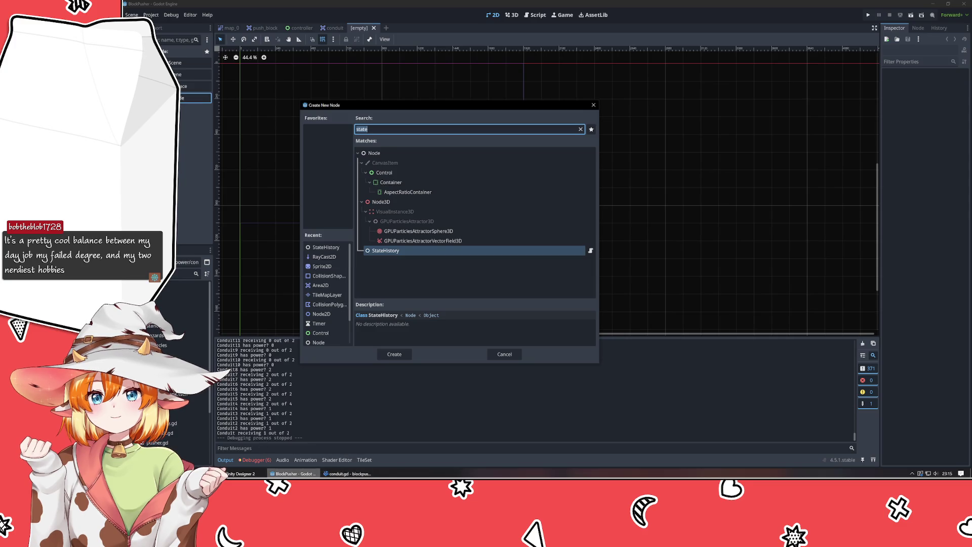
click(239, 473)
scroll(447, 235, left, 10)
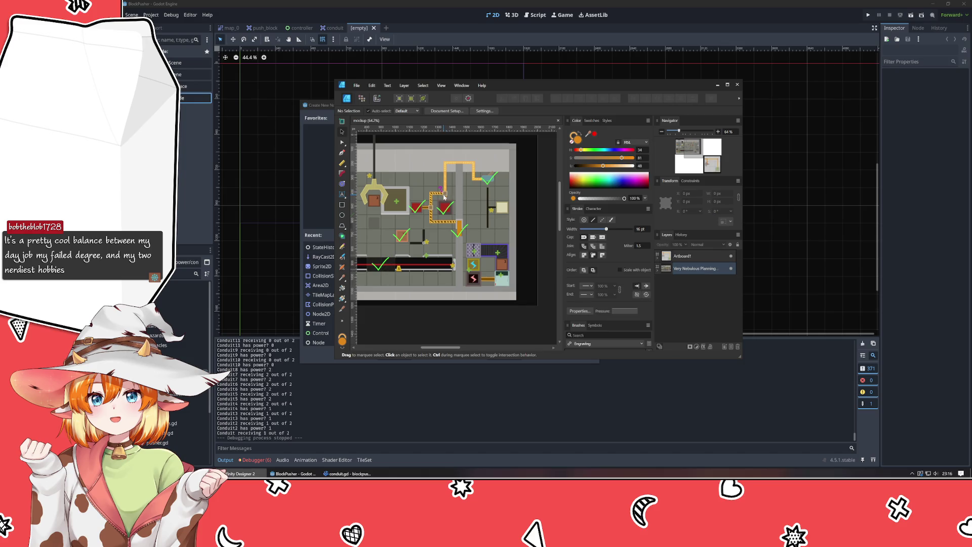
click(717, 85)
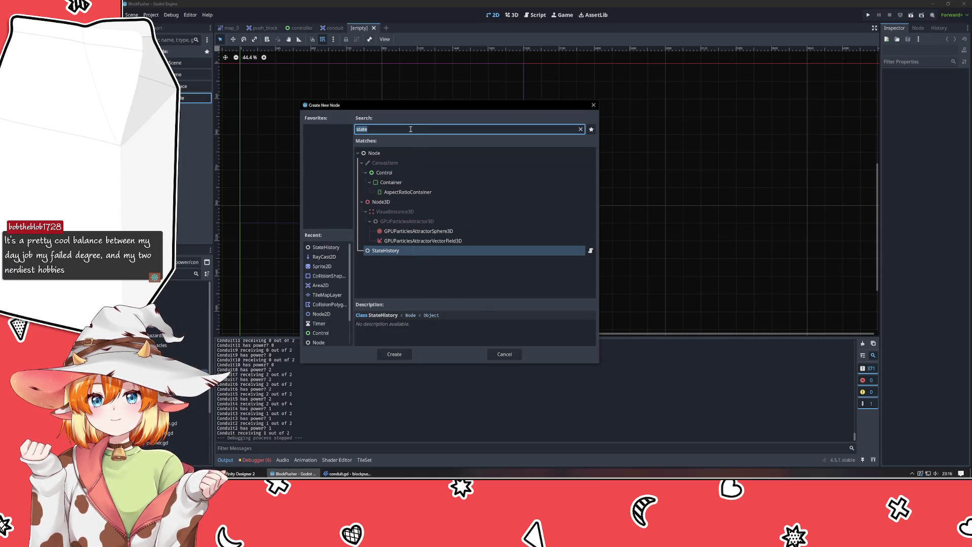
text(spri)
key(Return)
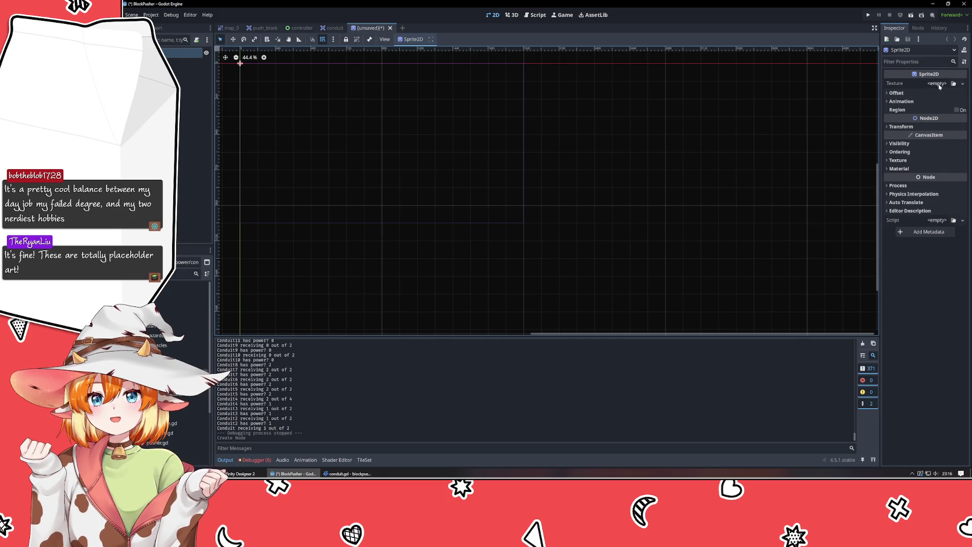
click(954, 84)
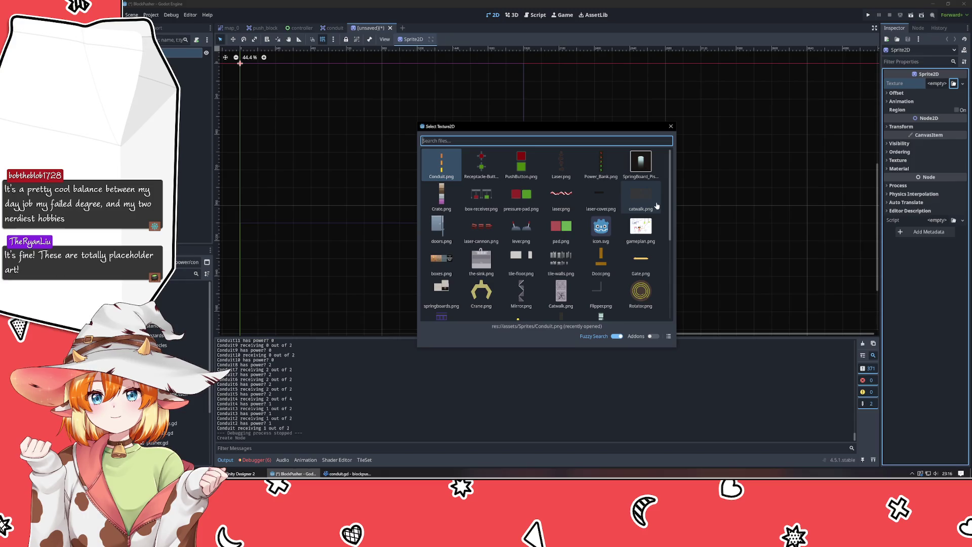
Texture the sprite with Conduit_Cap.png, name it ConduitCap, save as instances/power/conduit_cap.tscn, and close it
scroll(656, 205, down, 4)
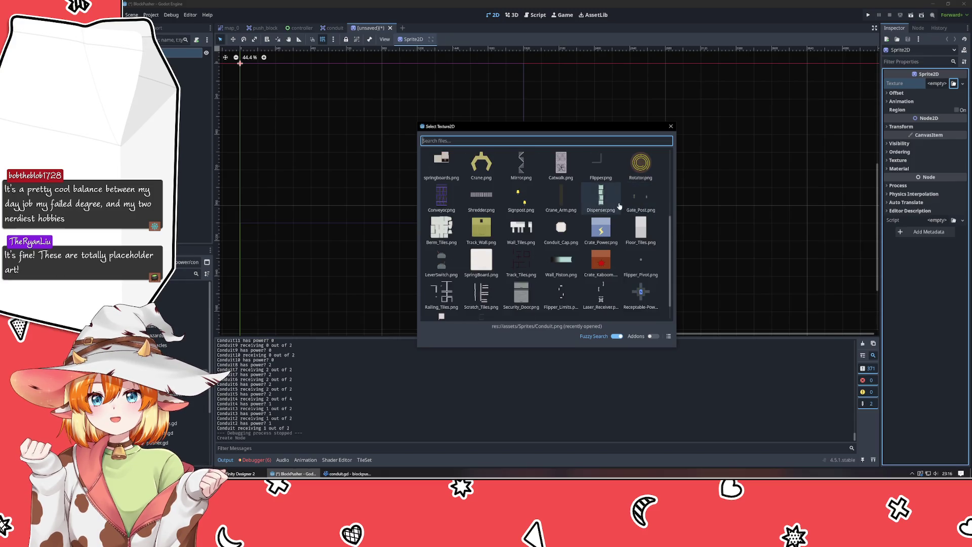
double_click(556, 235)
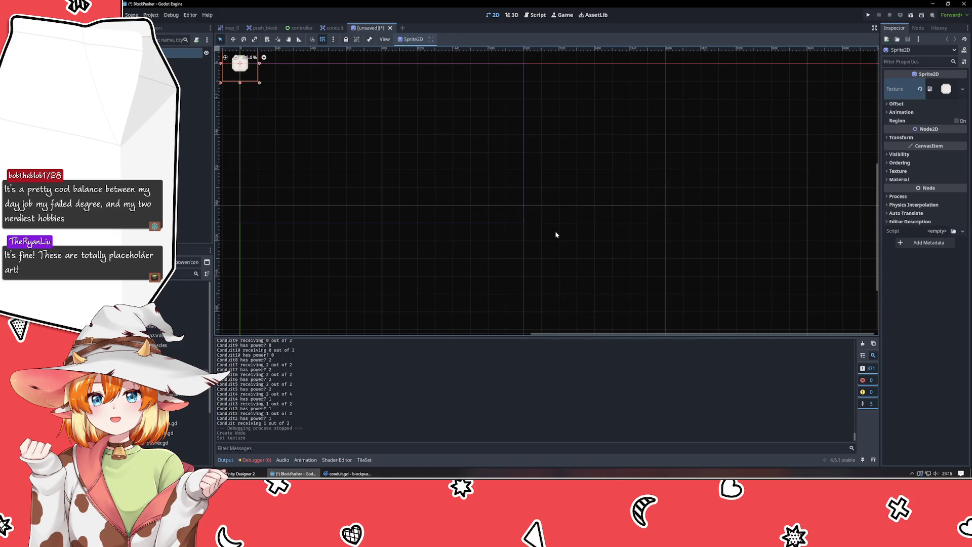
drag(290, 131, 514, 284)
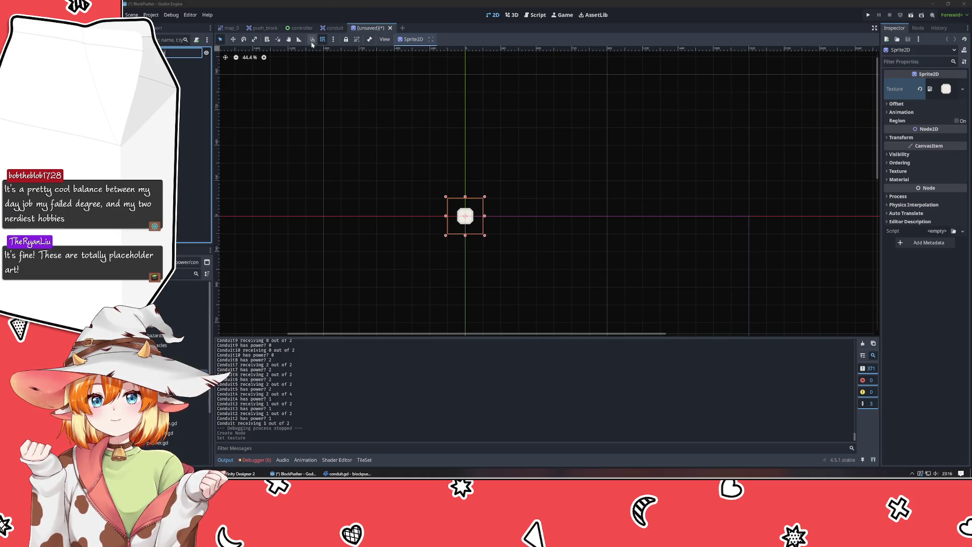
key(Return)
key(ctrl+s)
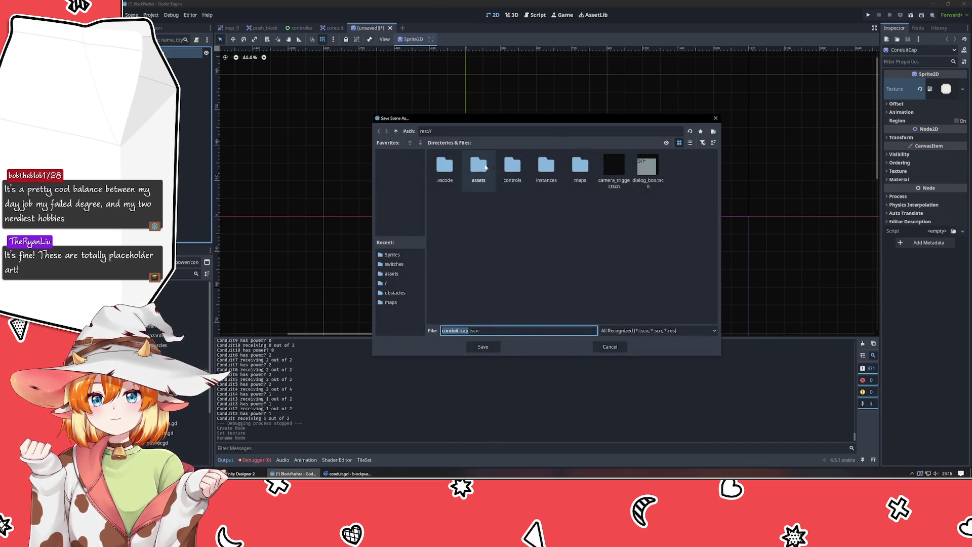
click(551, 168)
double_click(551, 168)
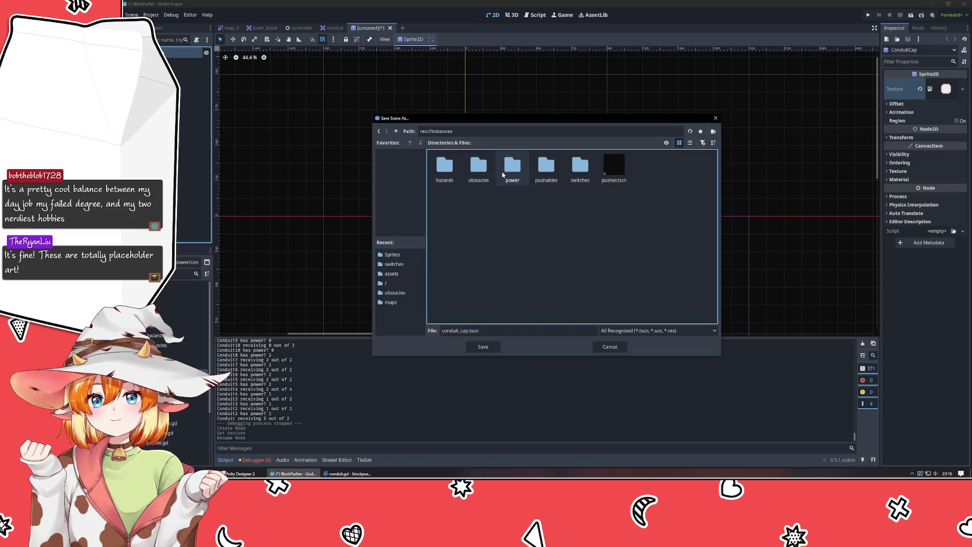
double_click(513, 169)
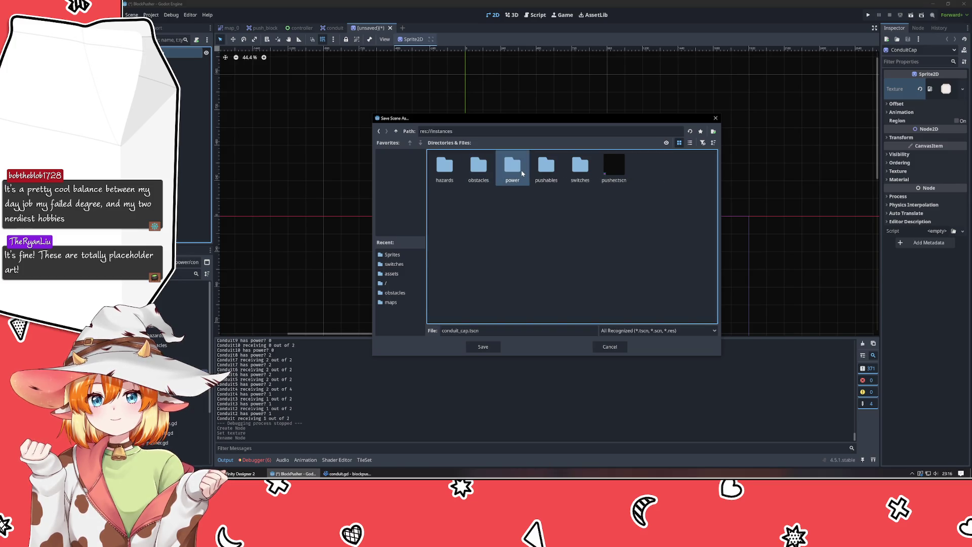
click(486, 348)
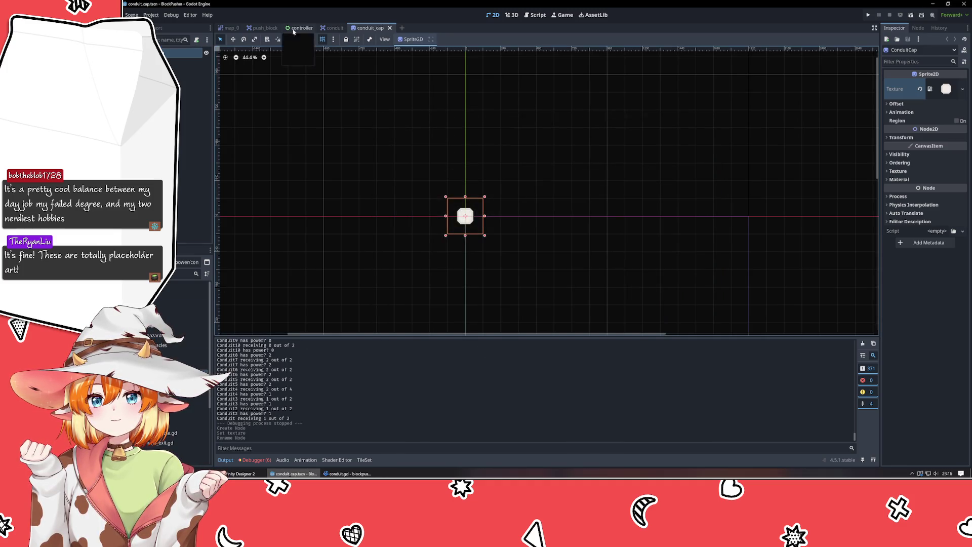
middle_click(375, 33)
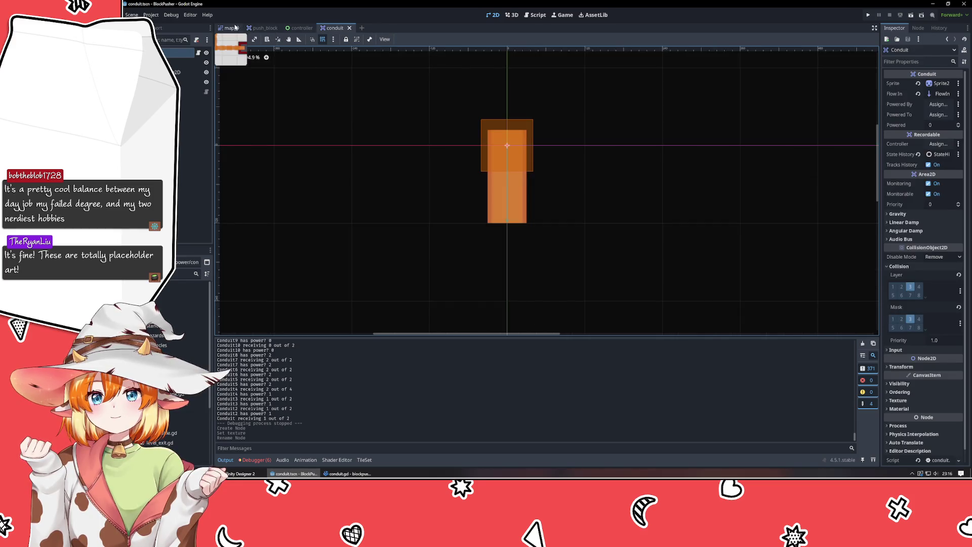
Place three ConduitCap instances at the conduit bends in the map_0 level
click(235, 27)
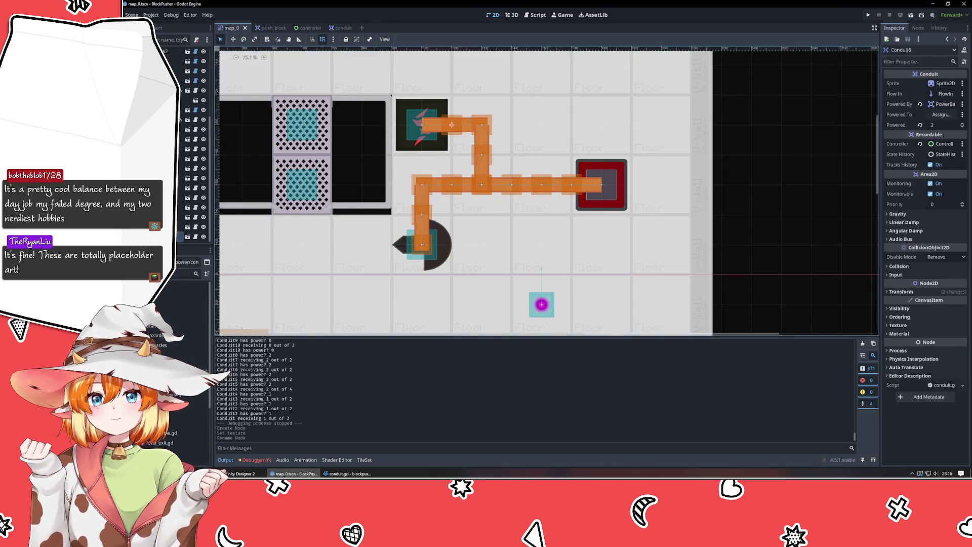
click(195, 303)
mouse_move(195, 303)
mouse_down()
mouse_move(488, 189)
mouse_move(481, 184)
mouse_move(481, 215)
mouse_up()
key(Up)
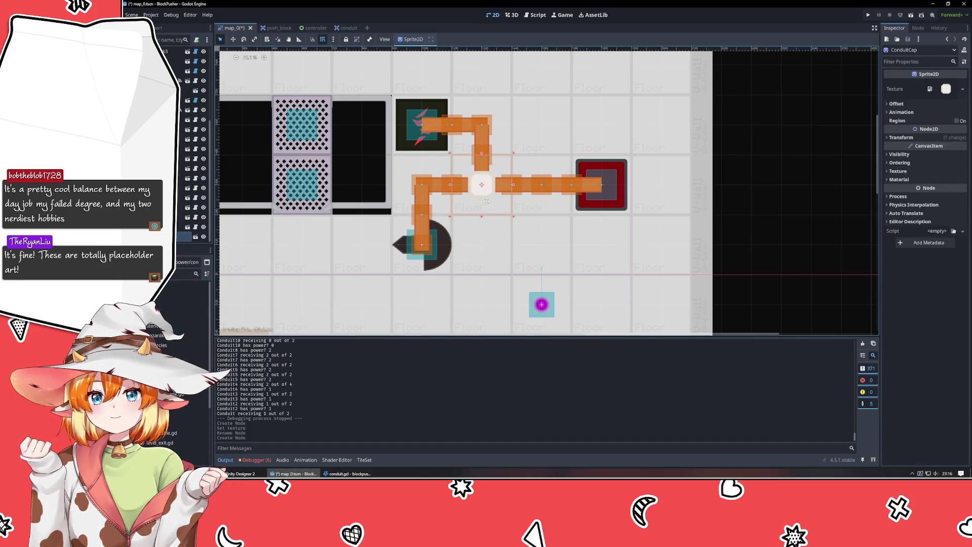
mouse_move(203, 286)
mouse_down()
mouse_move(423, 210)
mouse_move(422, 185)
mouse_up()
mouse_move(203, 286)
mouse_down()
mouse_move(474, 173)
mouse_move(481, 124)
mouse_up()
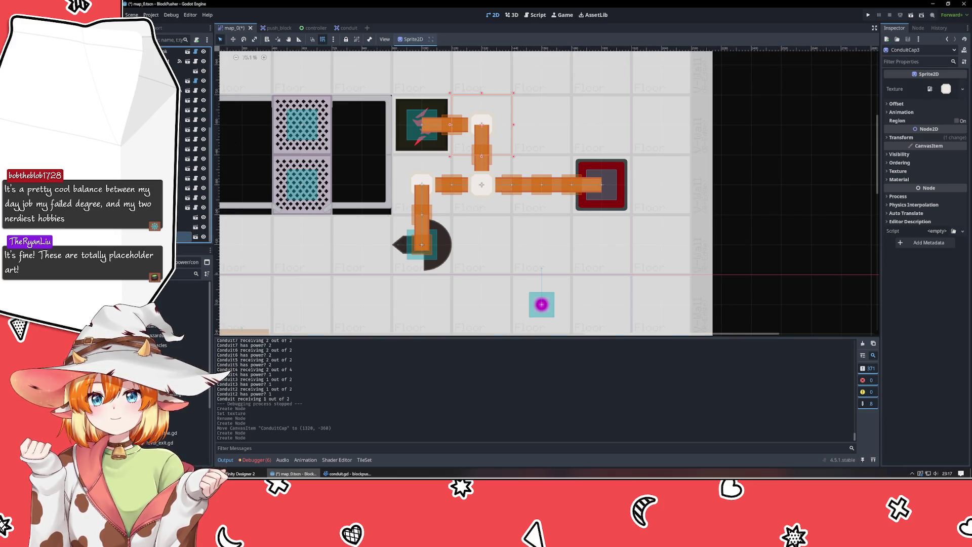
Select all three caps, test Z as Relative and Y Sort, and set Z Index to 1
shift+click(185, 217)
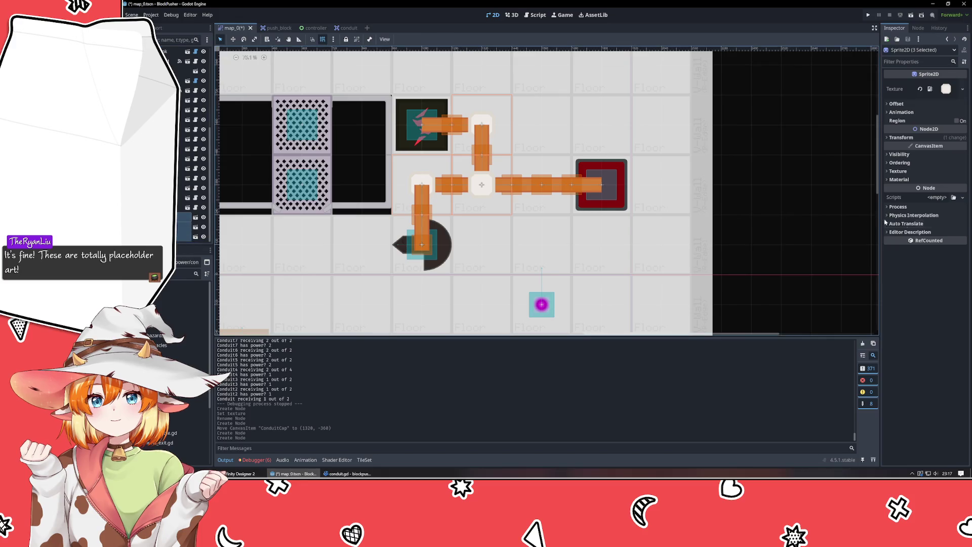
click(902, 163)
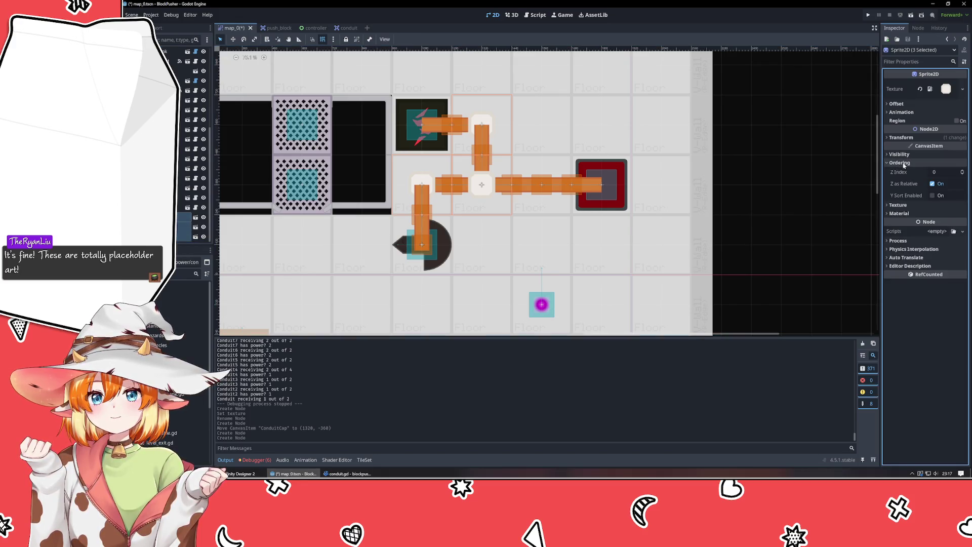
click(936, 184)
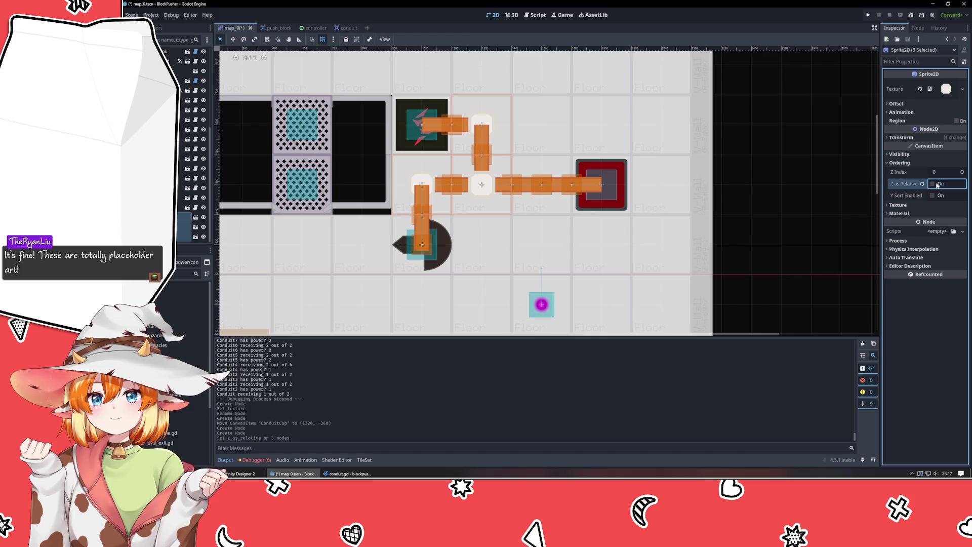
click(936, 184)
click(934, 196)
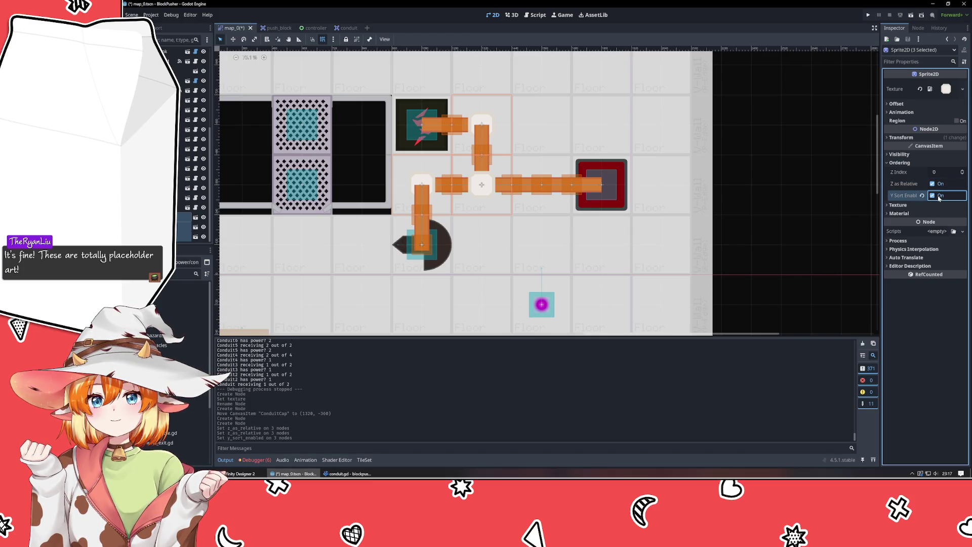
click(938, 198)
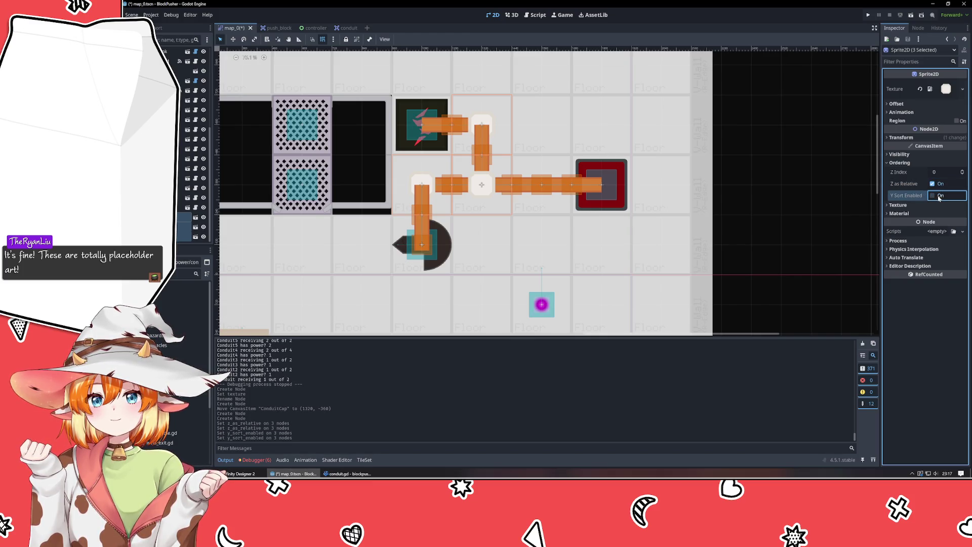
click(963, 172)
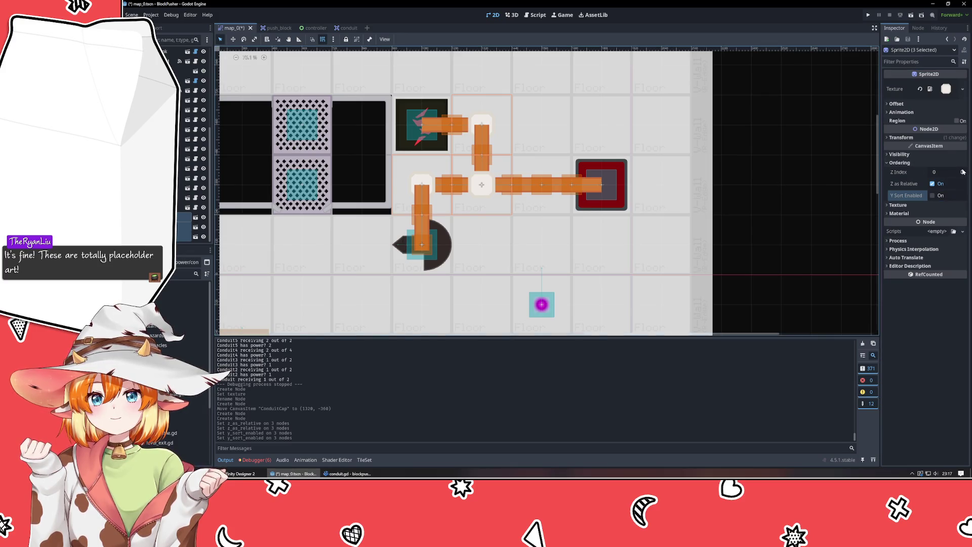
click(757, 148)
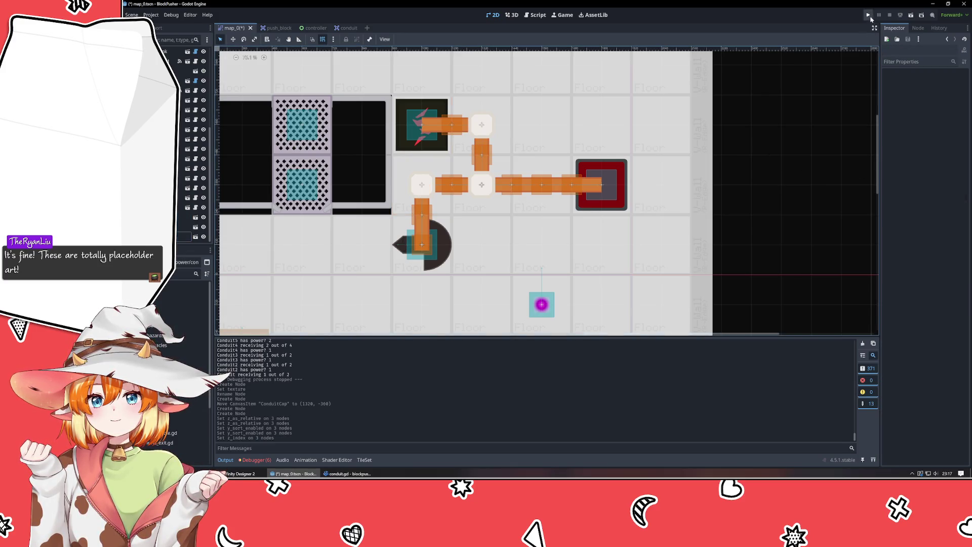
click(869, 15)
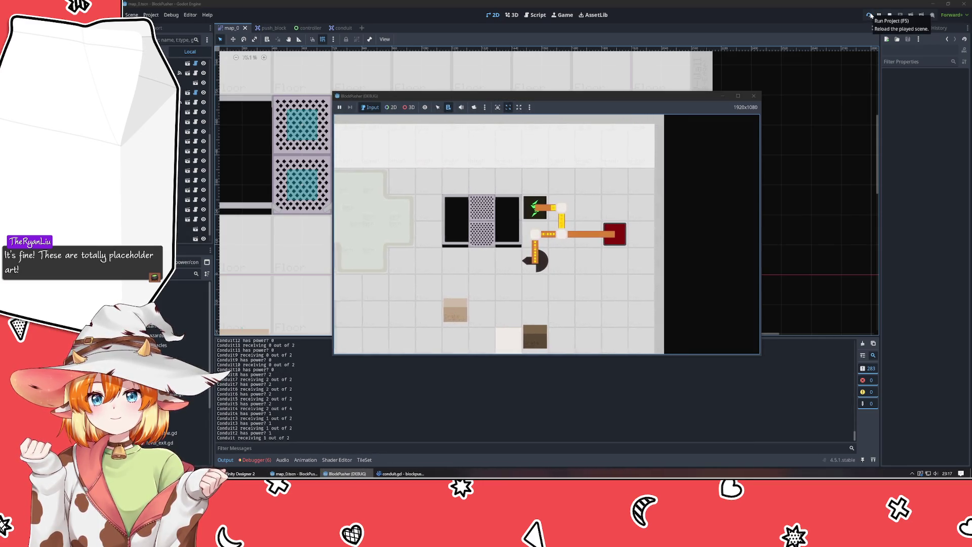
key(Up)
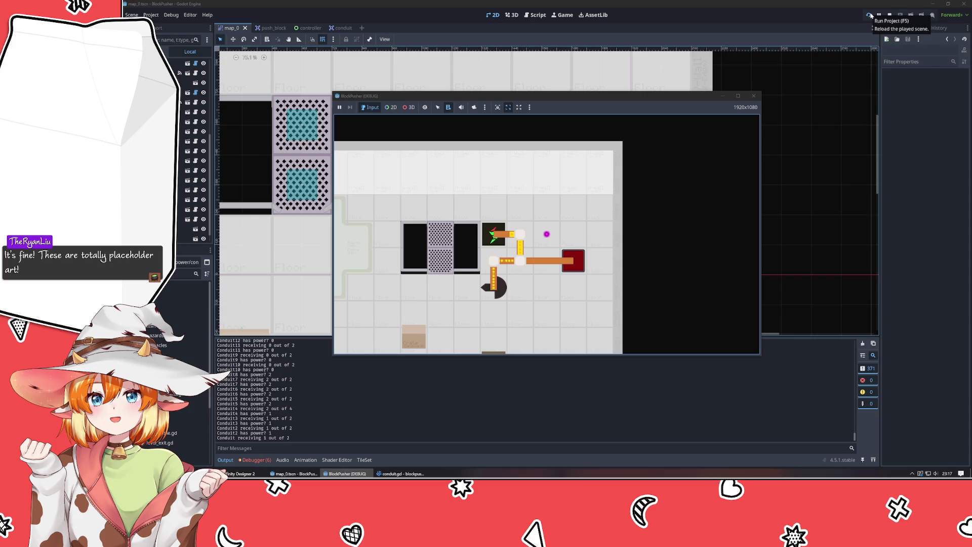
click(889, 15)
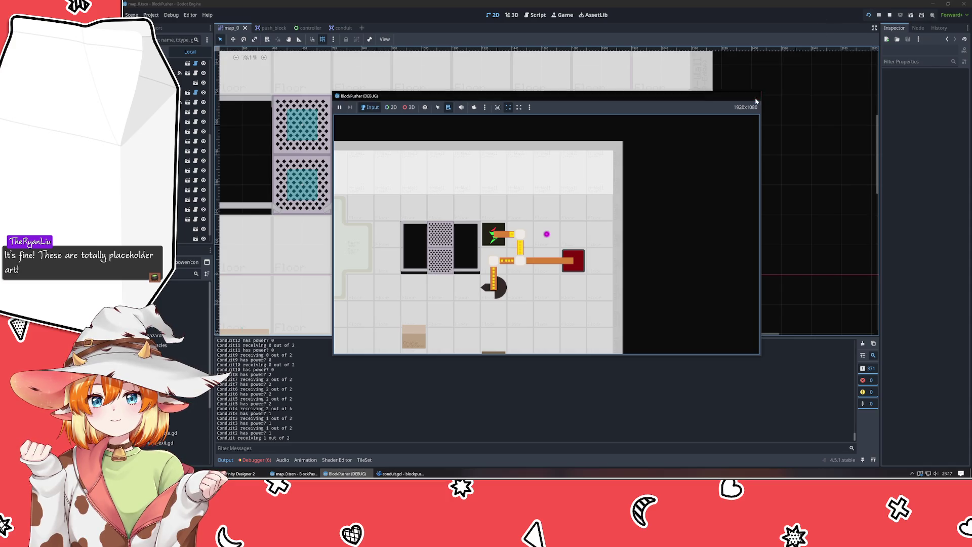
click(439, 131)
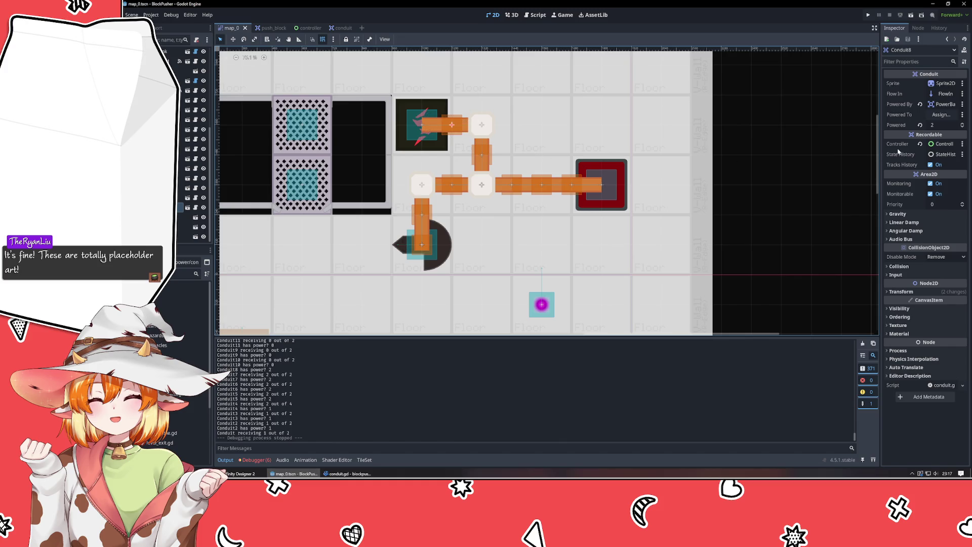
Select TileLayer_Walls and then Player in the scene tree, then bring VSCodium to the front
click(724, 203)
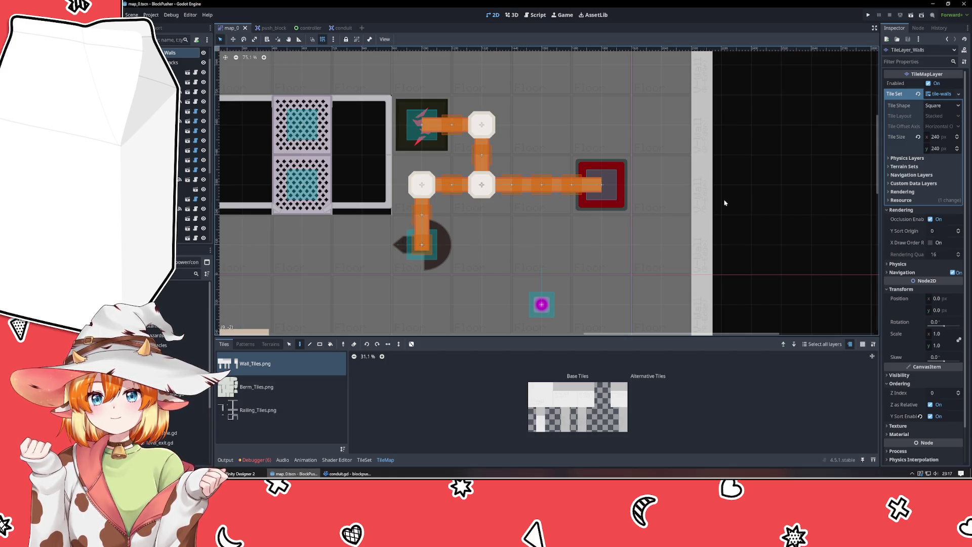
click(174, 82)
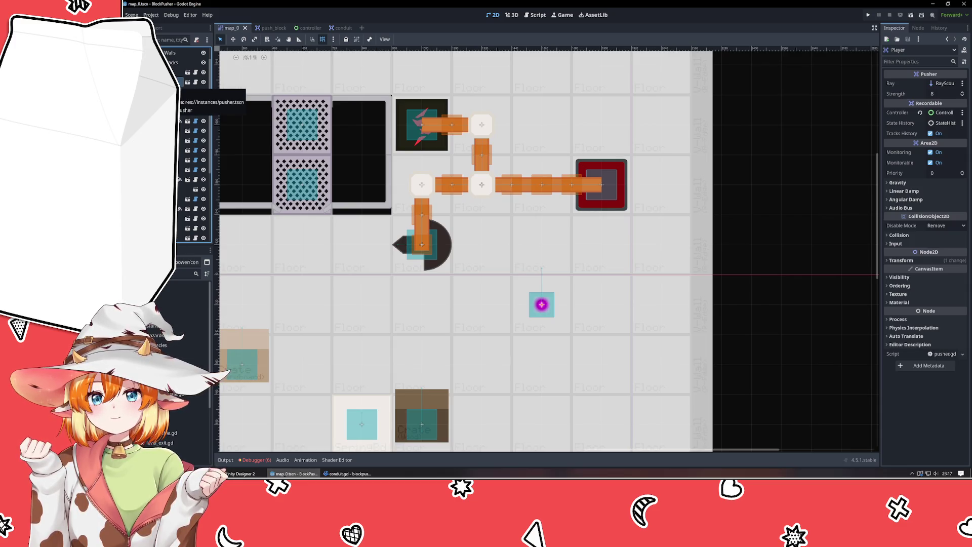
key(alt+Tab)
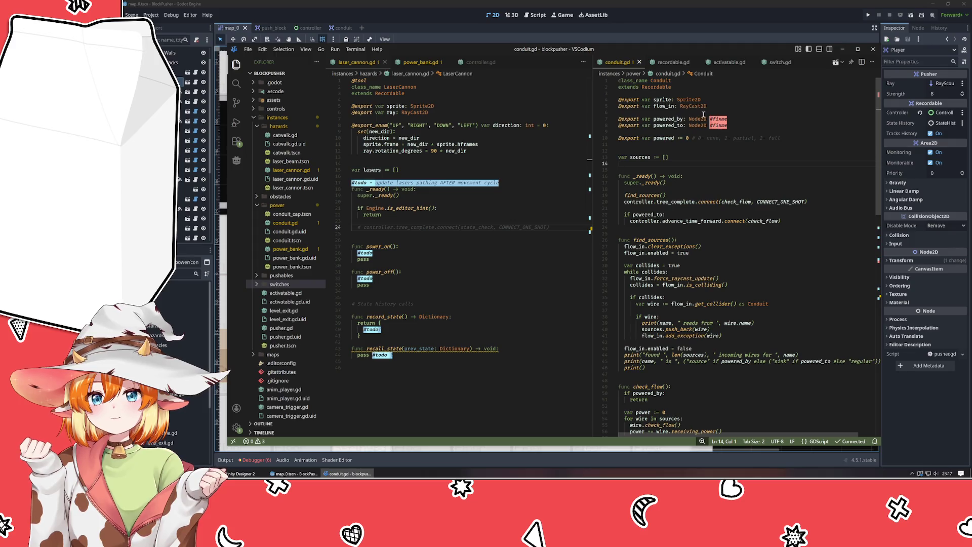
Glance at the Godot level, then expand the switches folder in VSCodium and select activatable.gd
click(669, 29)
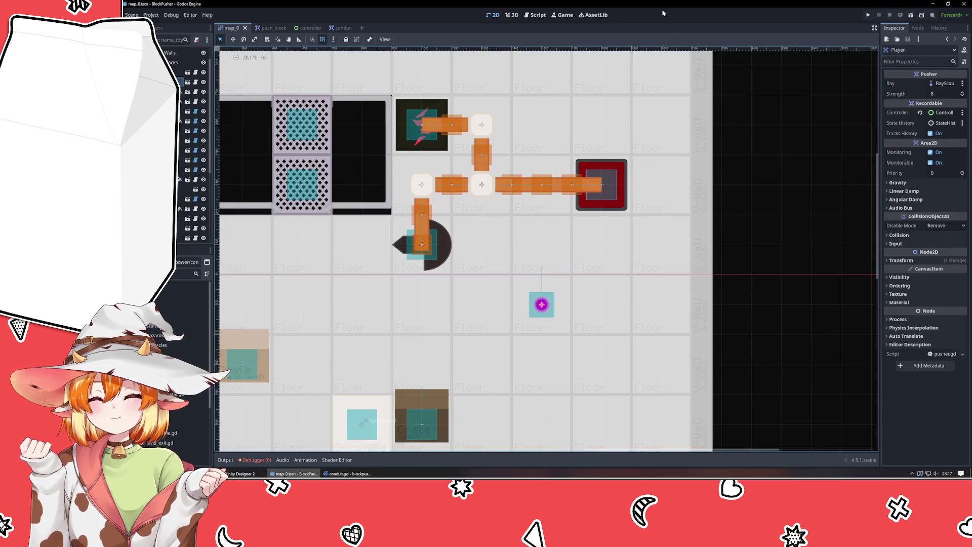
mouse_move(587, 219)
mouse_down()
mouse_move(578, 258)
mouse_move(595, 263)
mouse_move(594, 252)
mouse_up()
key(alt+Tab)
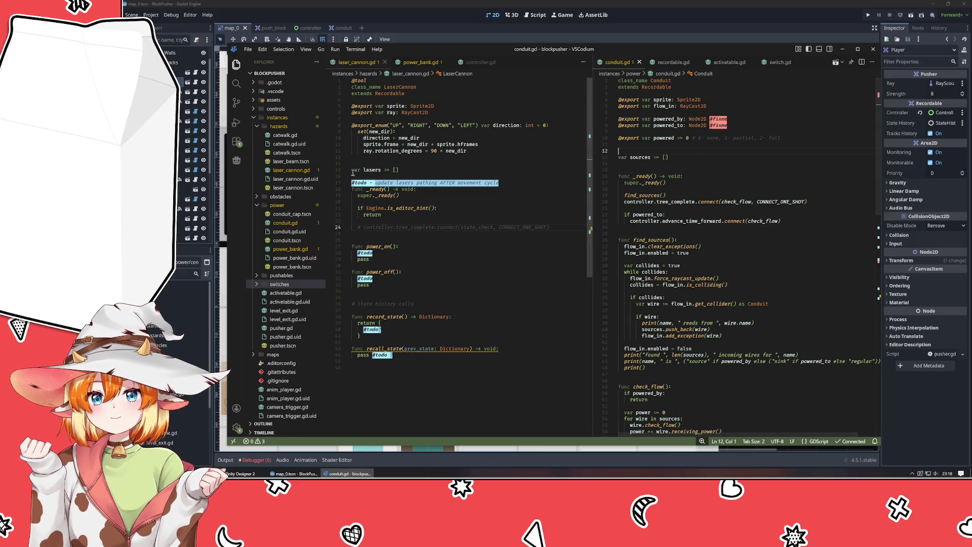
click(286, 285)
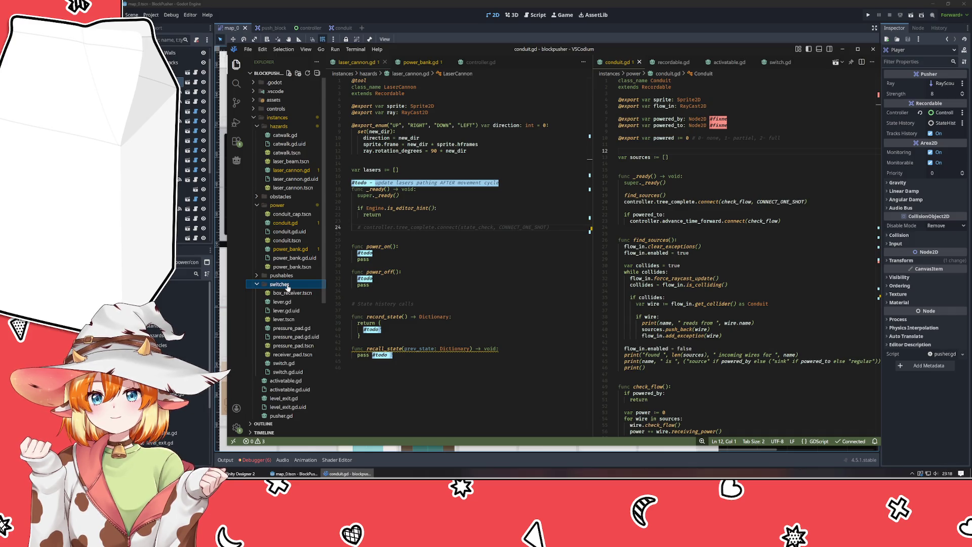
click(298, 382)
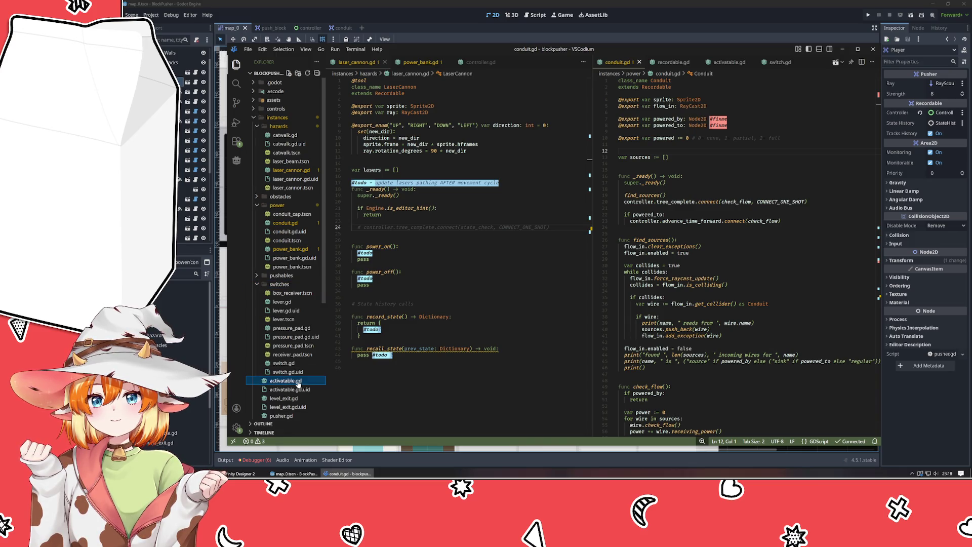
Open activatable.gd in the right editor group beside laser_cannon.gd
double_click(287, 381)
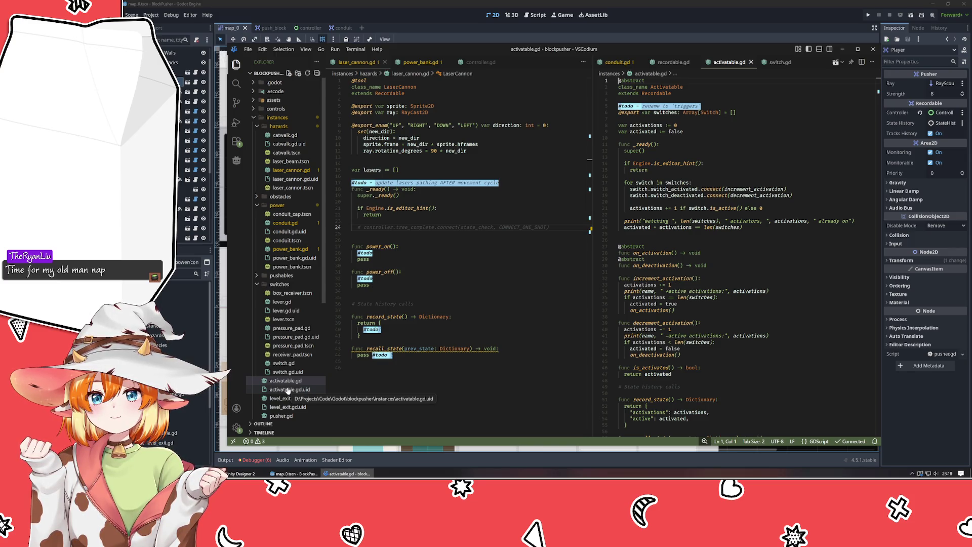
mouse_move(654, 163)
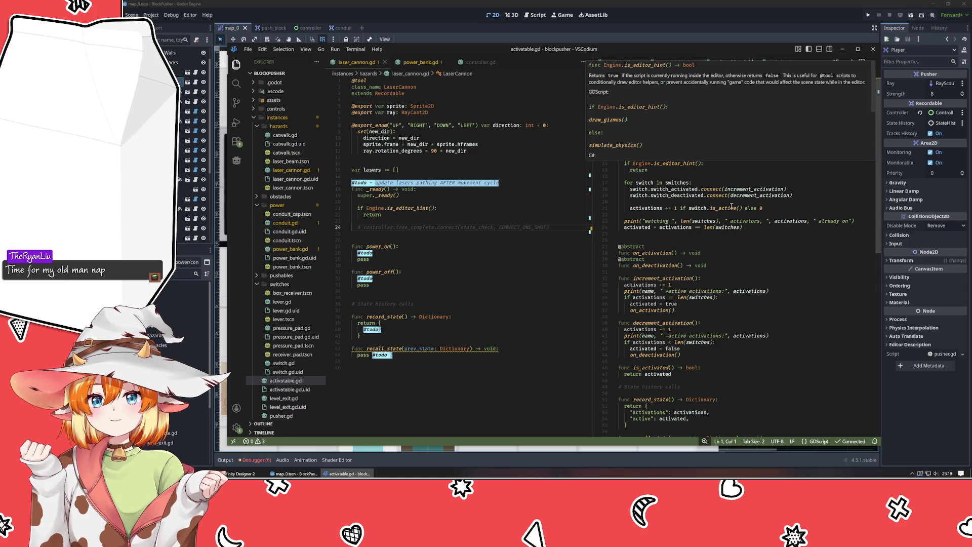
mouse_move(732, 205)
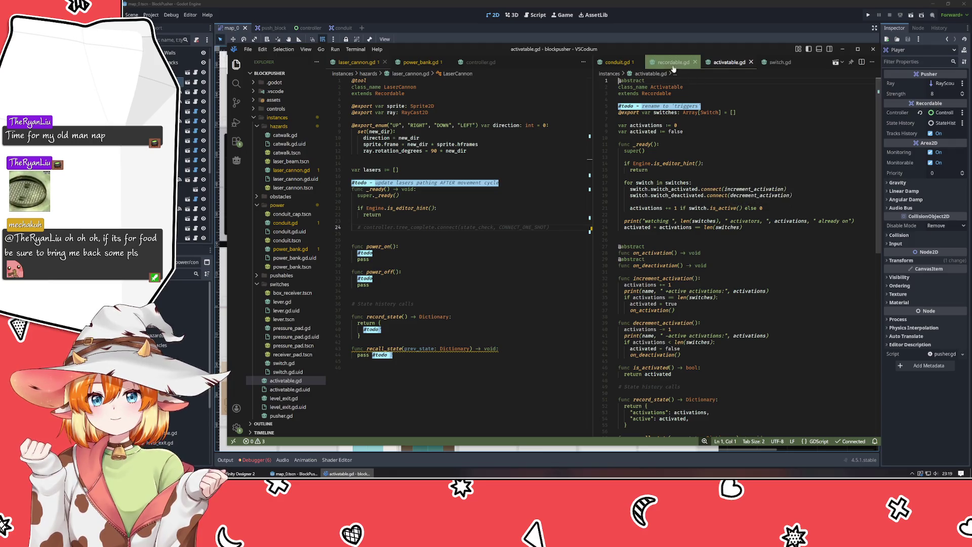
Look through recordable.gd, then switch.gd, placing the caret on lines 15 and 16
click(661, 62)
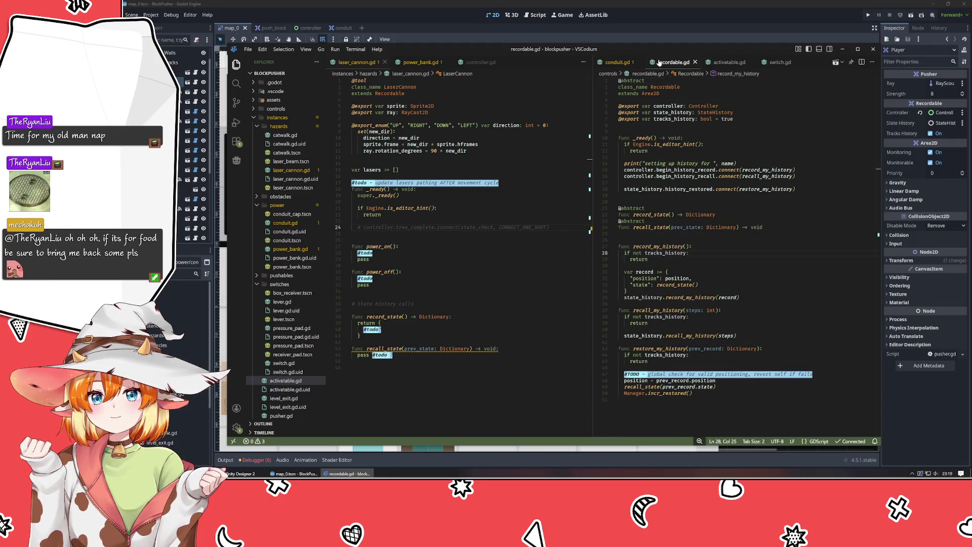
click(780, 62)
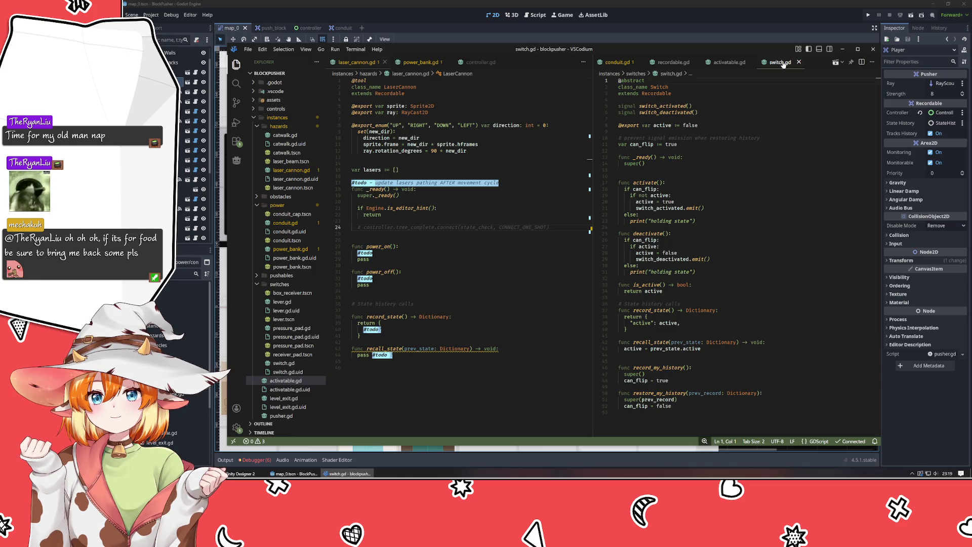
click(713, 171)
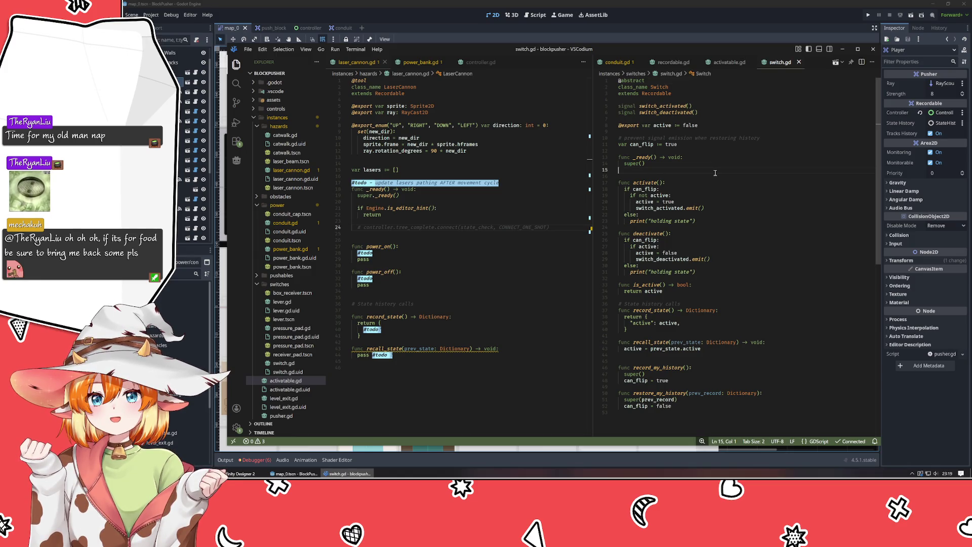
click(715, 178)
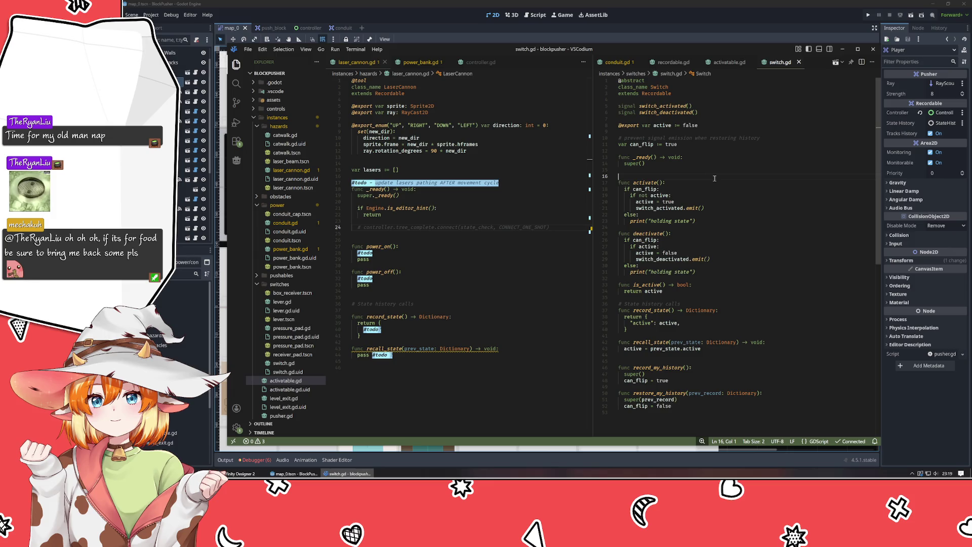
Return to activatable.gd to review how it counts switch activations
click(727, 62)
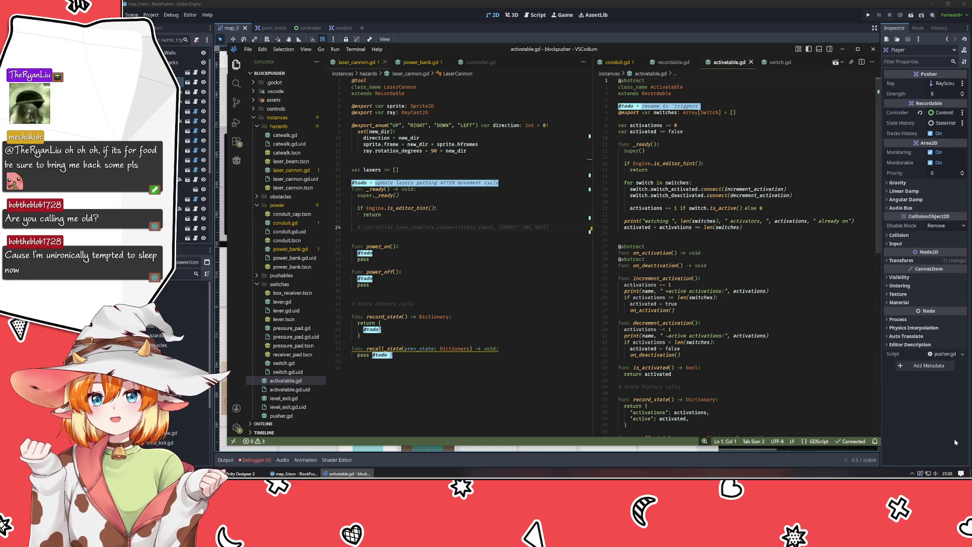
Move the editor split divider left so activatable.gd's long lines fit beside laser_cannon.gd
click(945, 473)
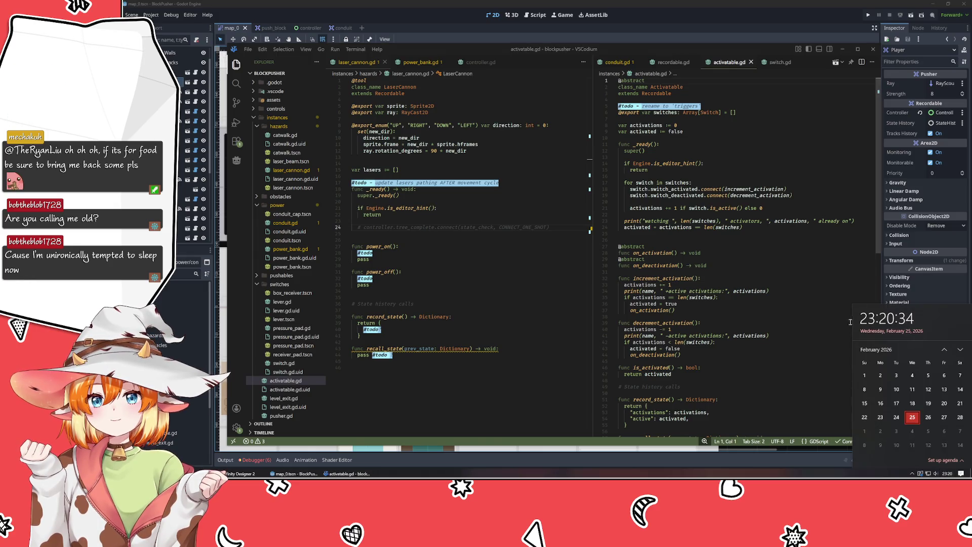
click(474, 342)
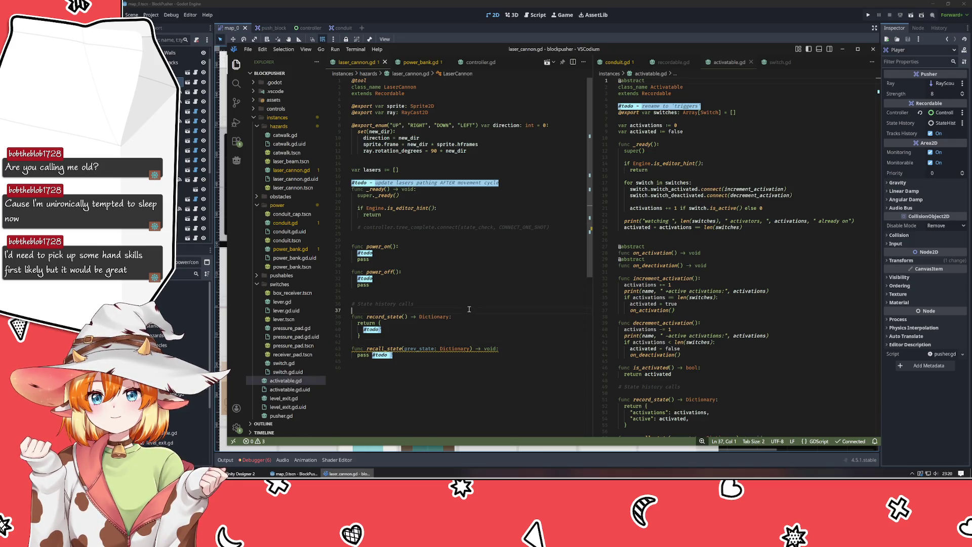
click(458, 291)
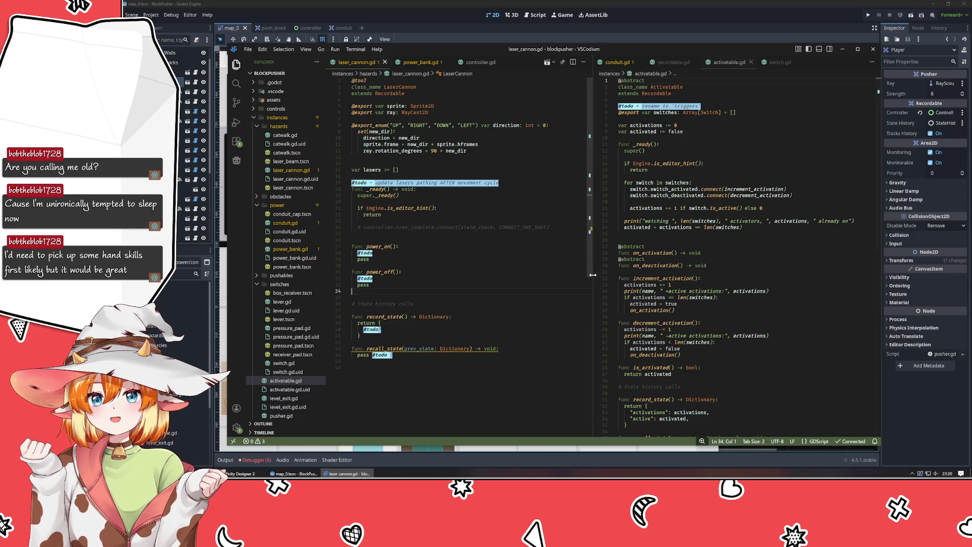
mouse_move(592, 275)
mouse_down()
mouse_move(543, 279)
mouse_move(553, 283)
mouse_up()
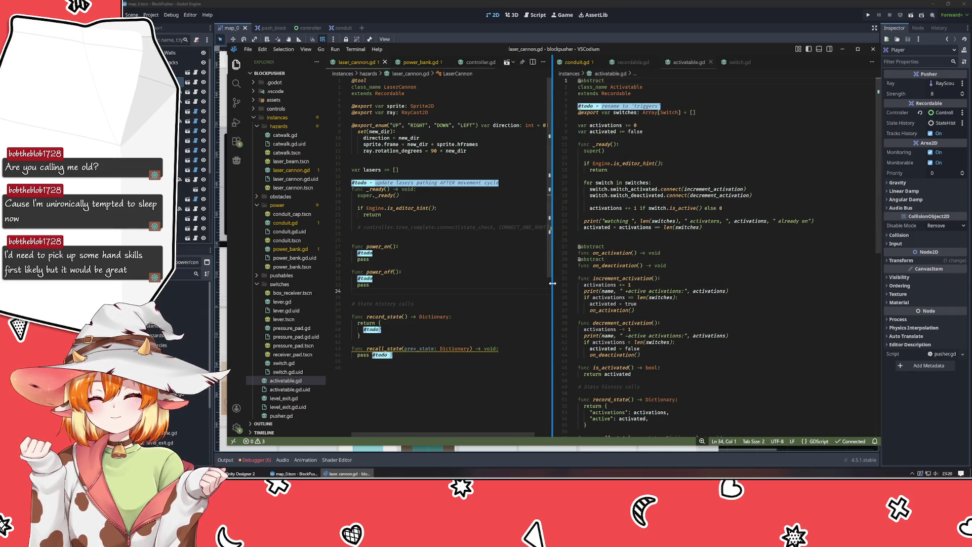
click(691, 124)
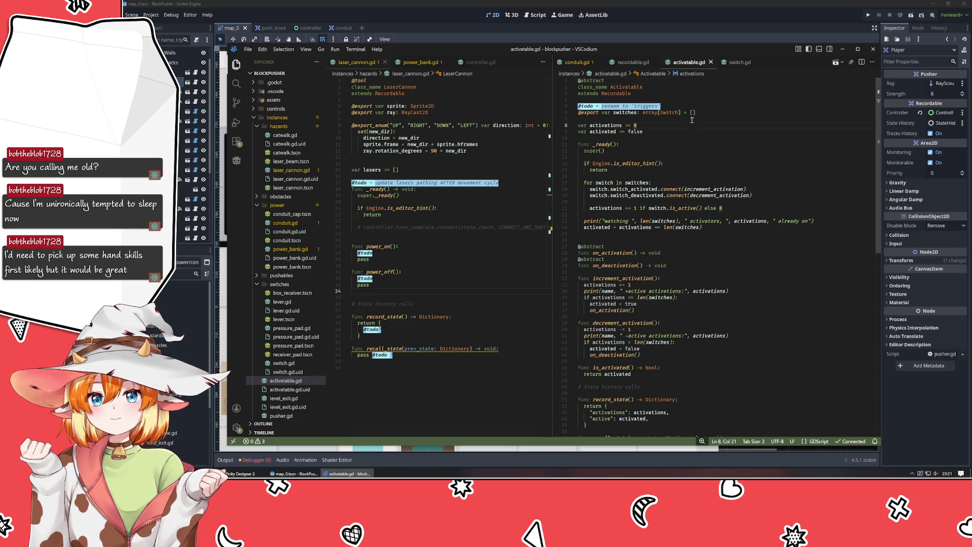
Scroll through activatable.gd, then bring switch.gd to the front of the right pane
key(Up)
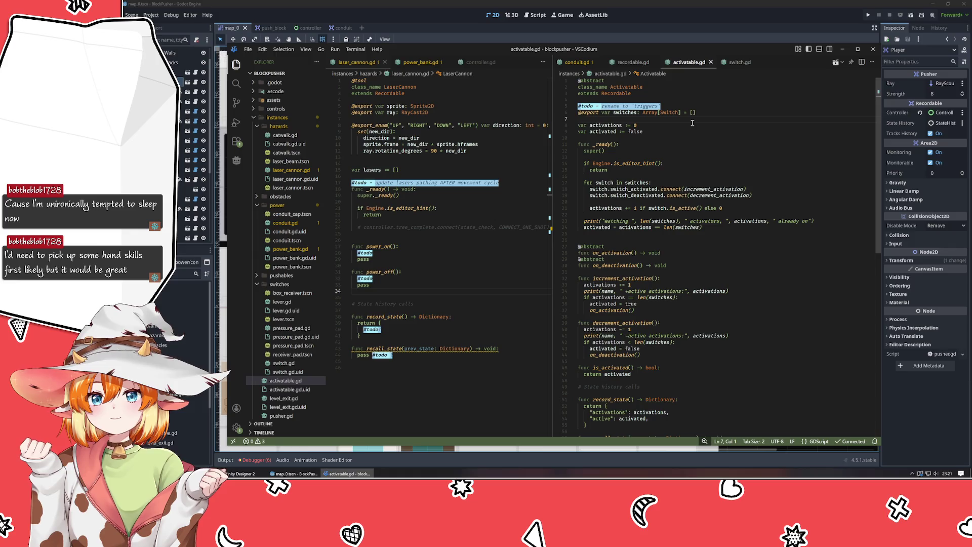
scroll(723, 235, down, 5)
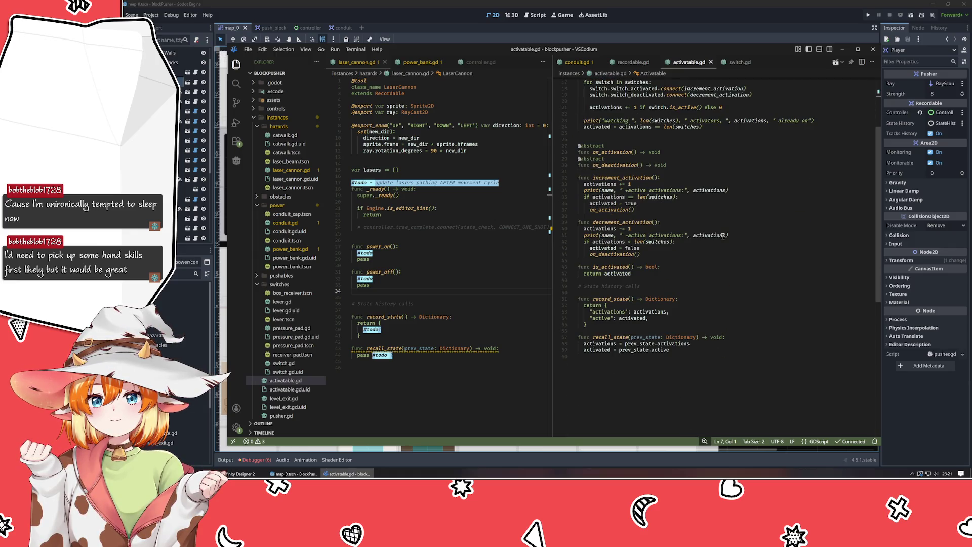
mouse_move(722, 235)
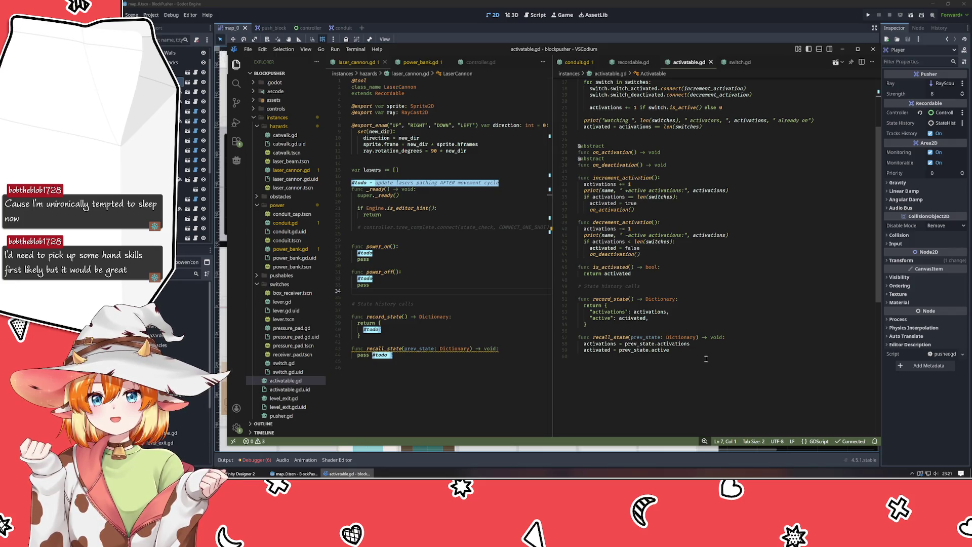
scroll(703, 358, up, 5)
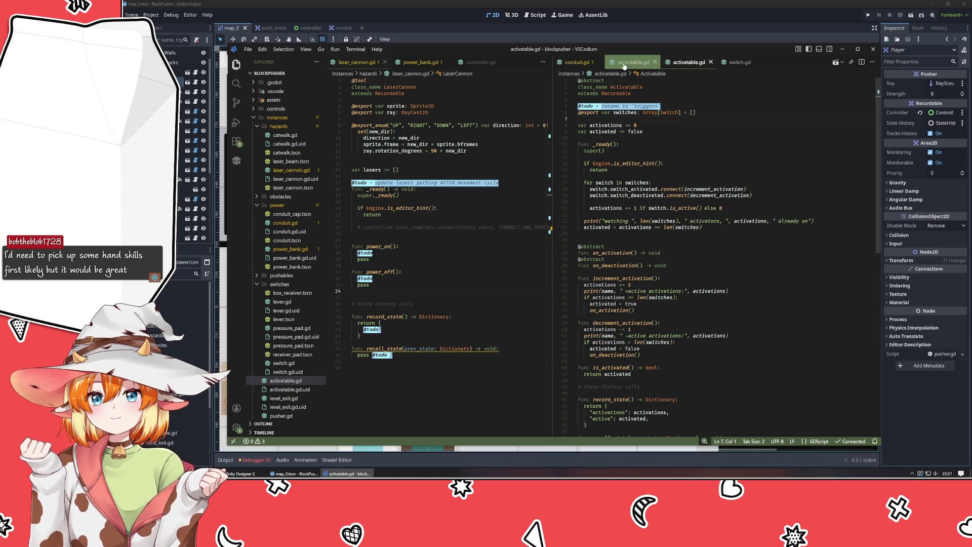
click(578, 61)
click(738, 63)
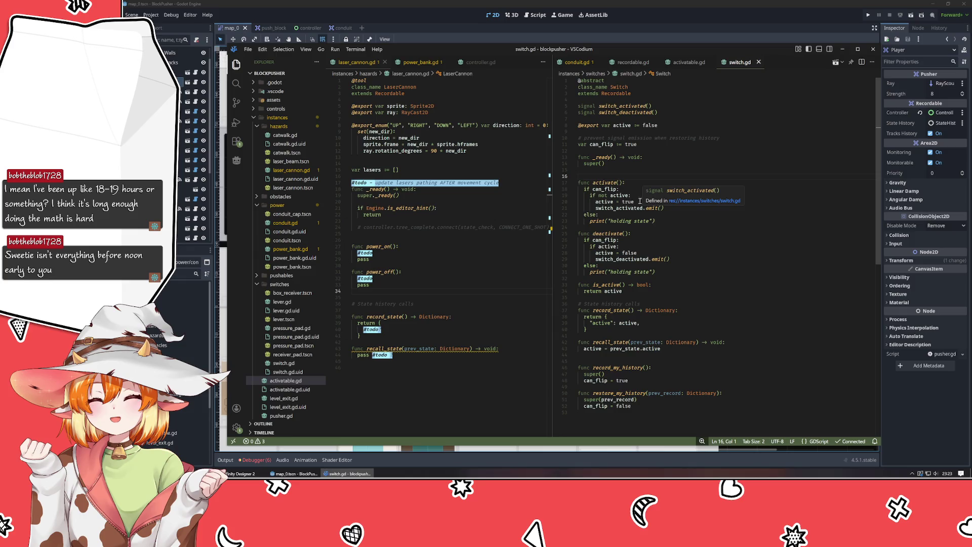
After clicking through switch.gd and laser_cannon.gd, collapse the switches and power folders
click(635, 168)
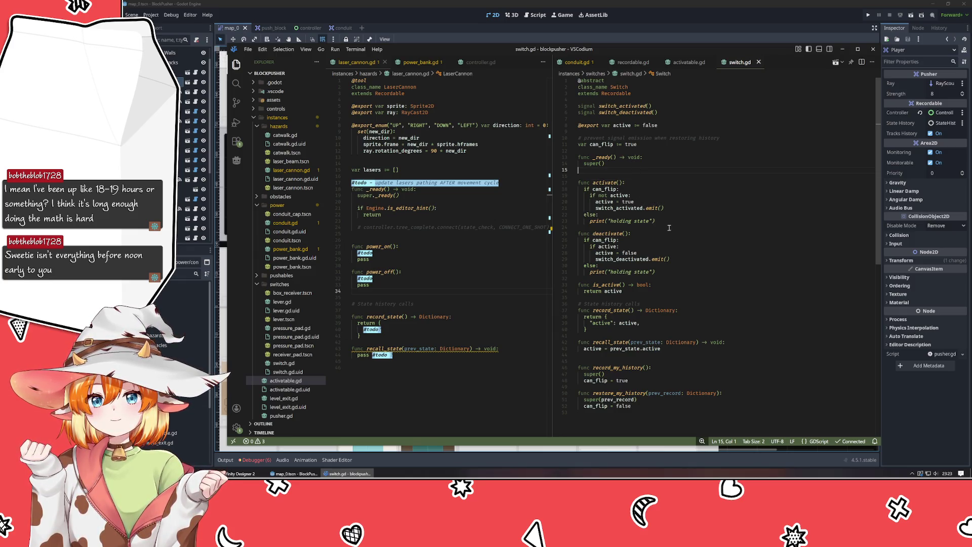
click(444, 297)
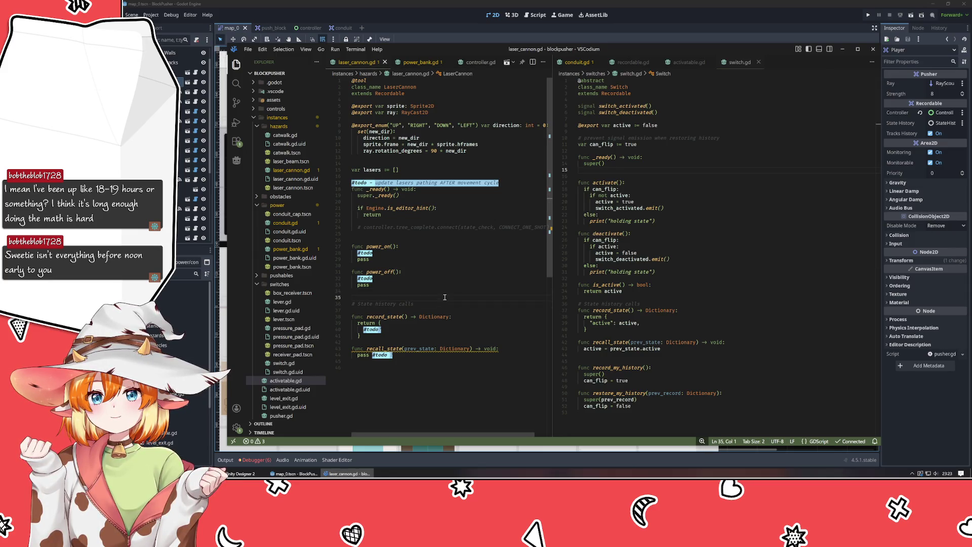
click(433, 234)
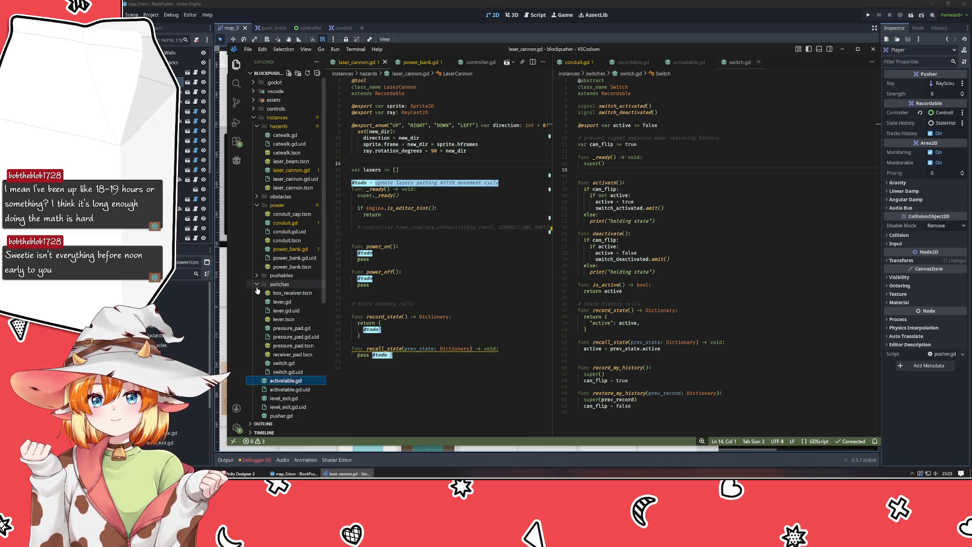
click(257, 284)
click(258, 208)
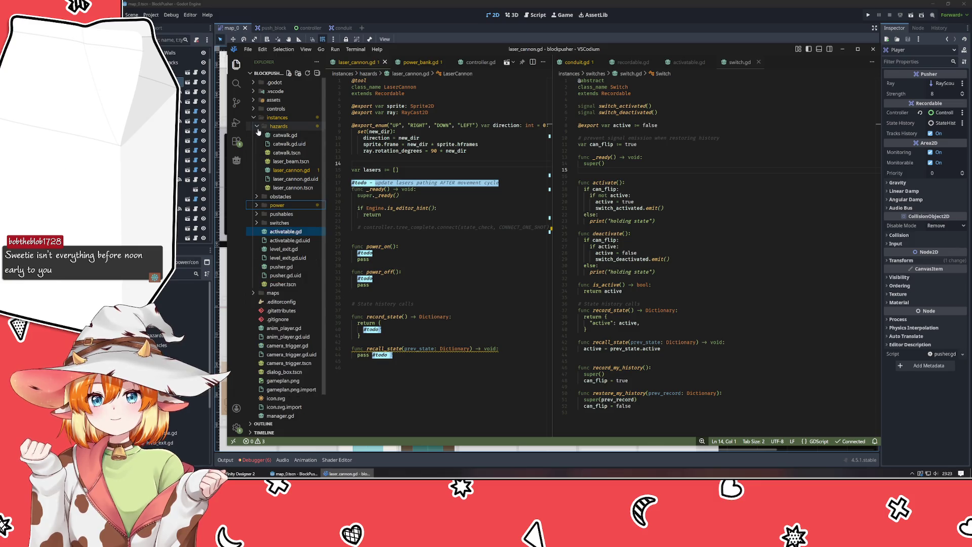
Move activatable.gd and activatable.gd.uid from instances into the controls folder
click(257, 127)
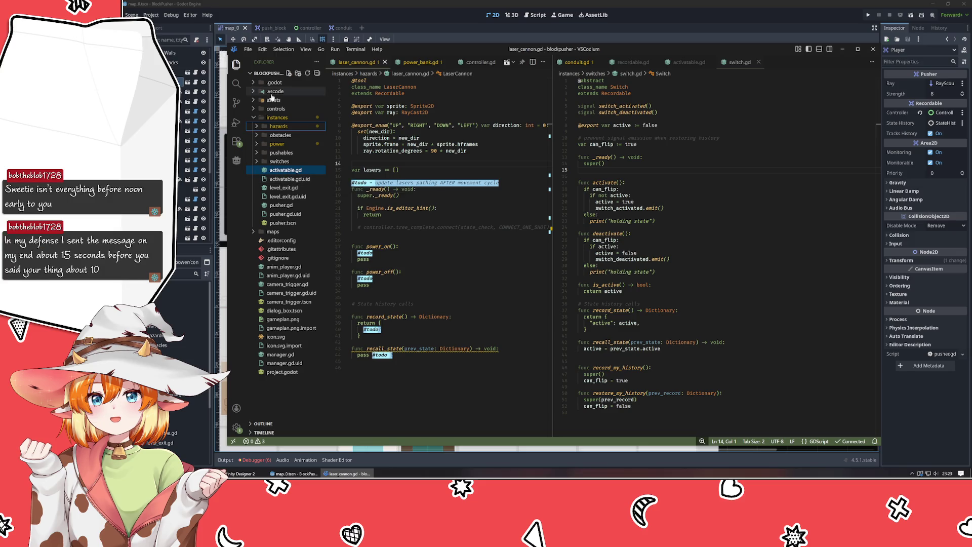
click(287, 110)
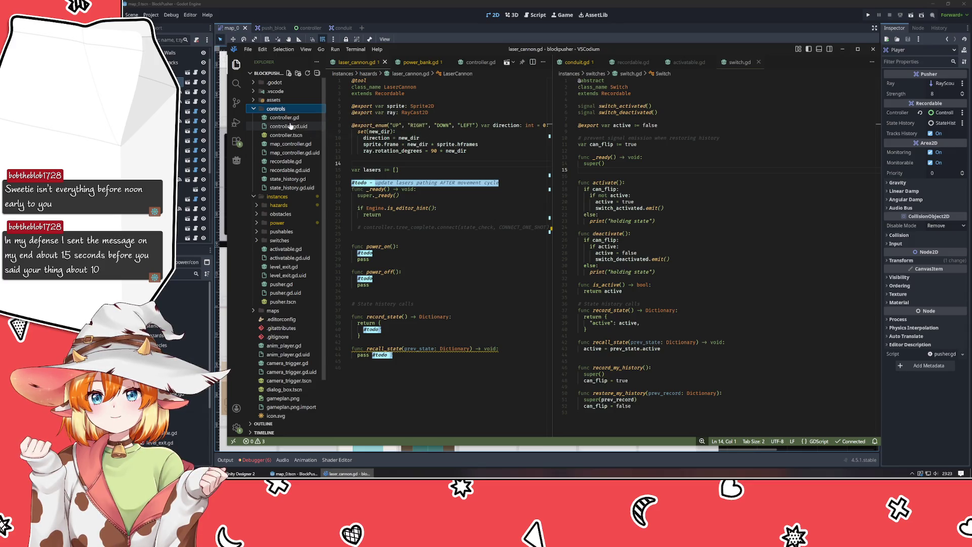
click(285, 249)
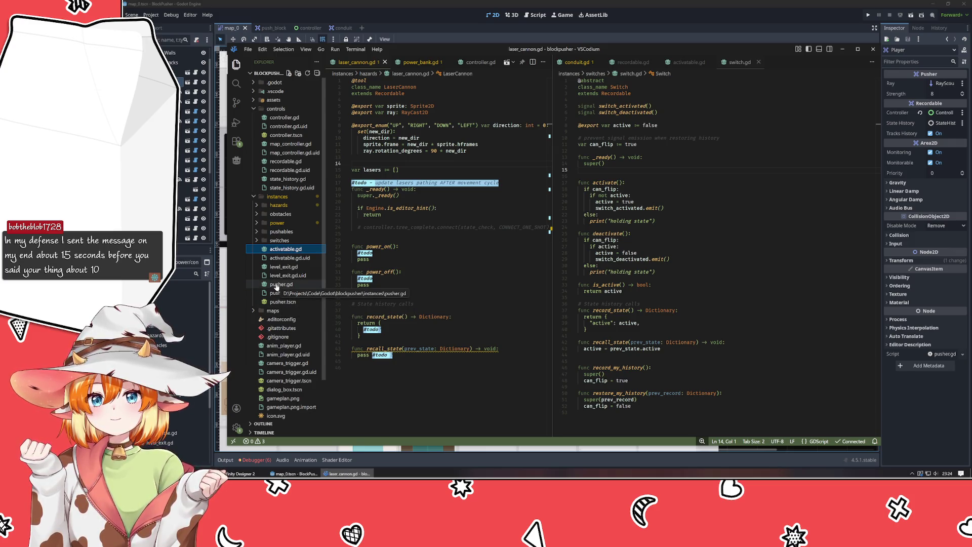
shift+click(282, 257)
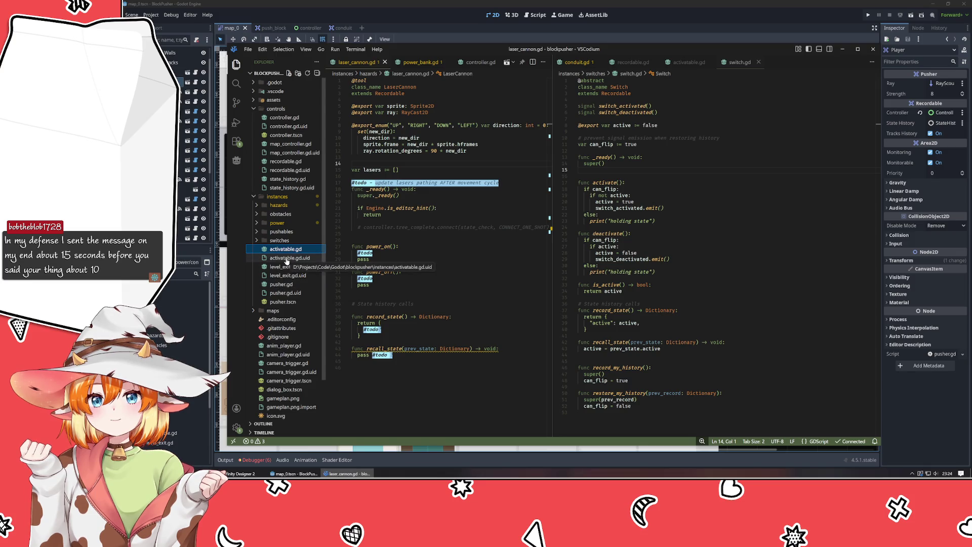
drag(283, 257, 294, 126)
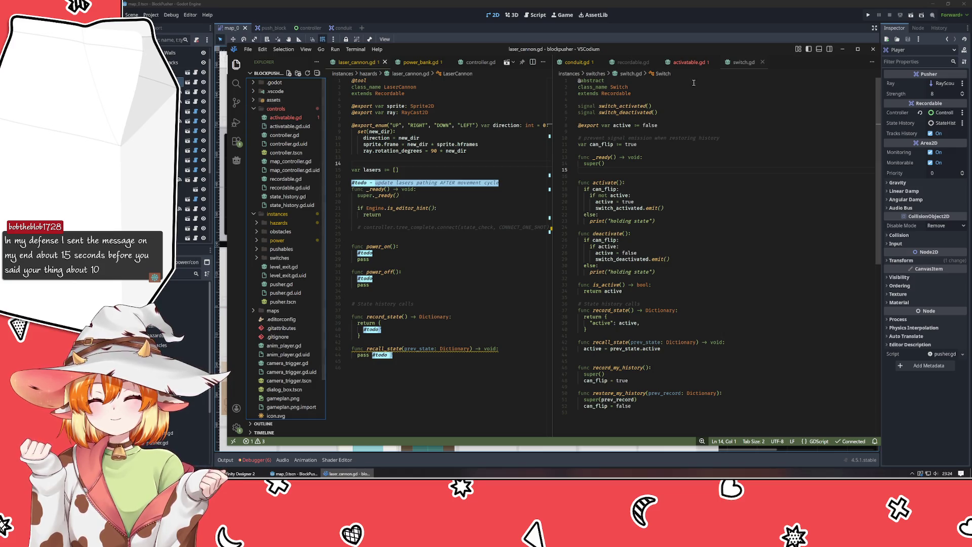
Review activatable.gd, collapse and re-expand the controls folder, then return to Godot
click(688, 62)
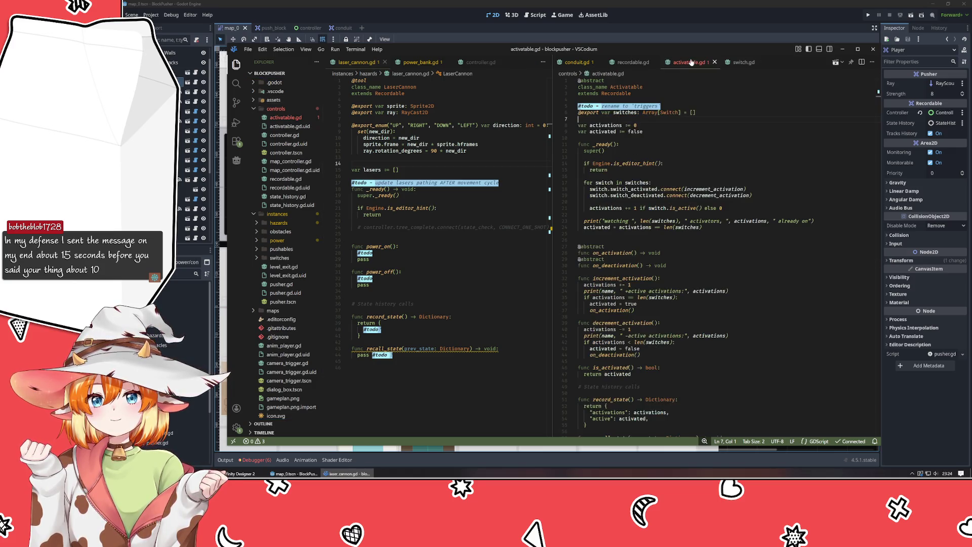
click(691, 134)
click(691, 157)
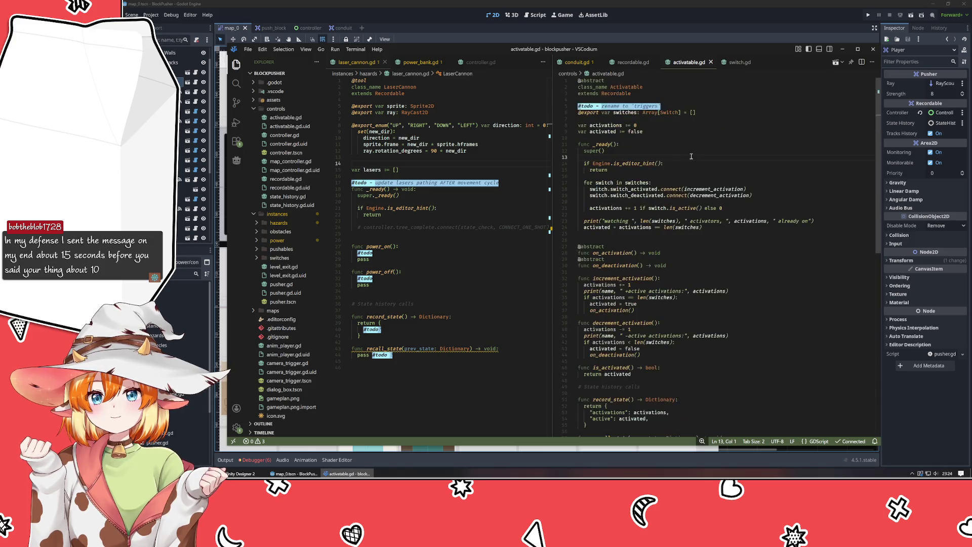
click(276, 109)
right_click(276, 110)
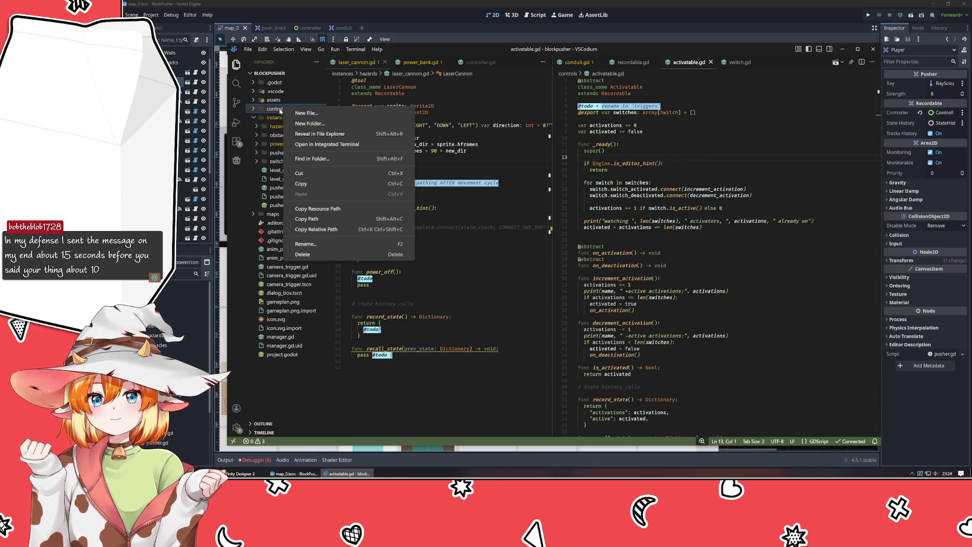
key(Escape)
click(276, 109)
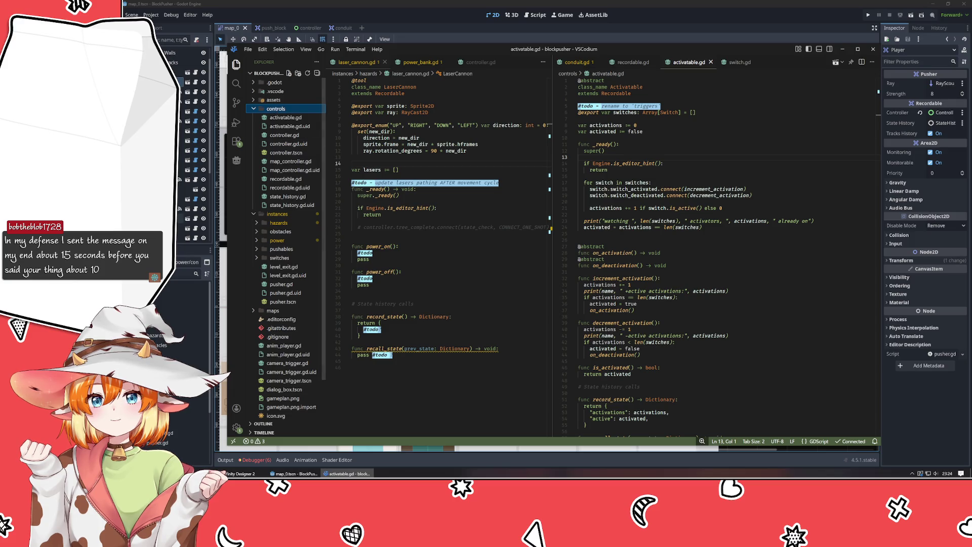
click(176, 252)
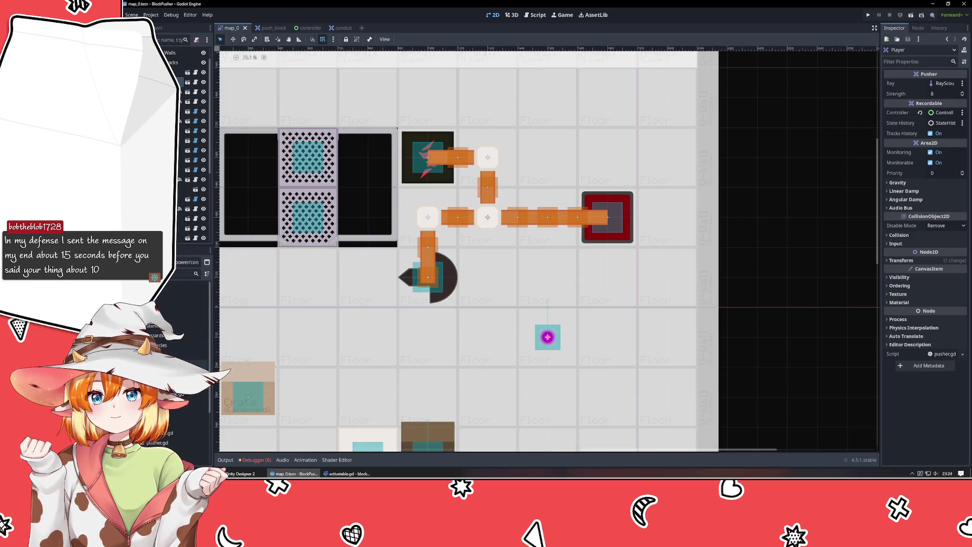
Create a new activator.gd script in the controls folder and show activatable.gd beside it
click(151, 325)
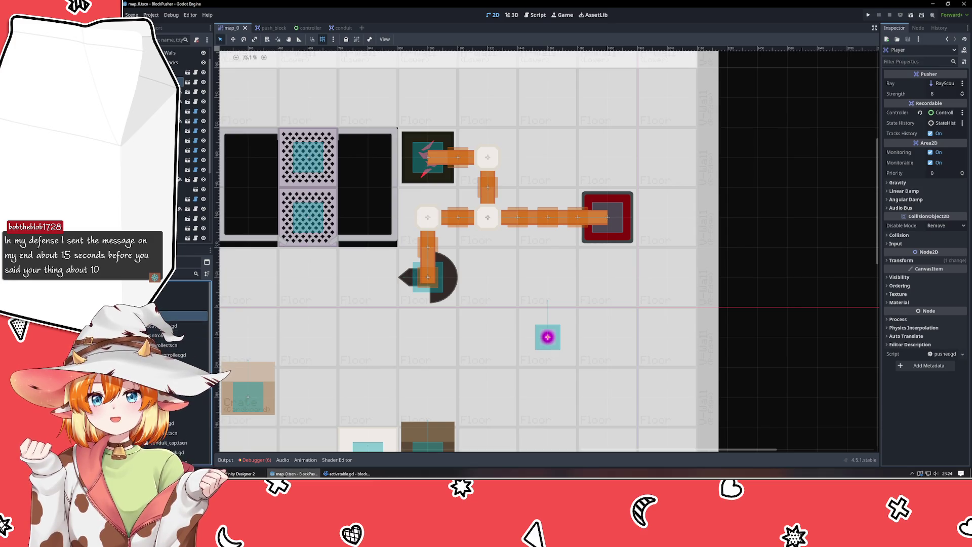
right_click(151, 317)
mouse_move(233, 322)
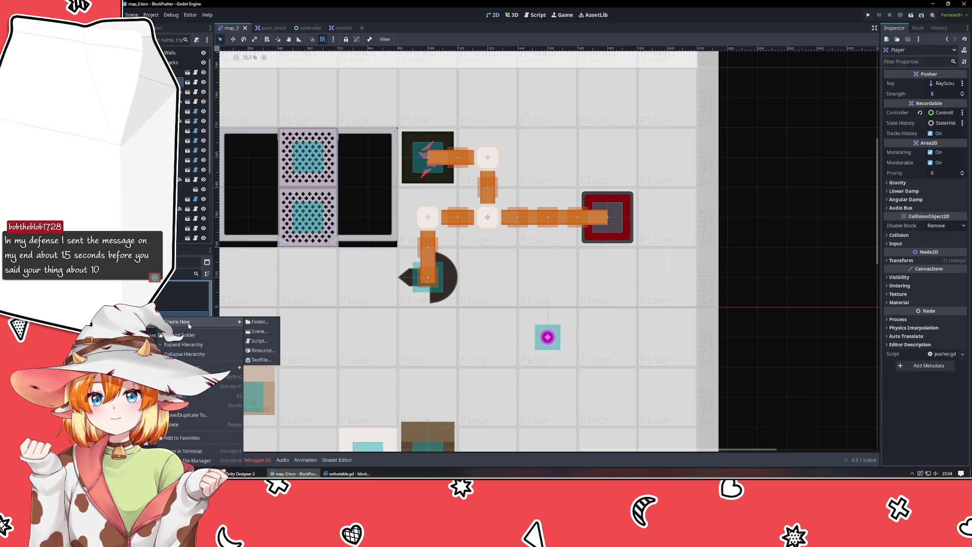
click(258, 341)
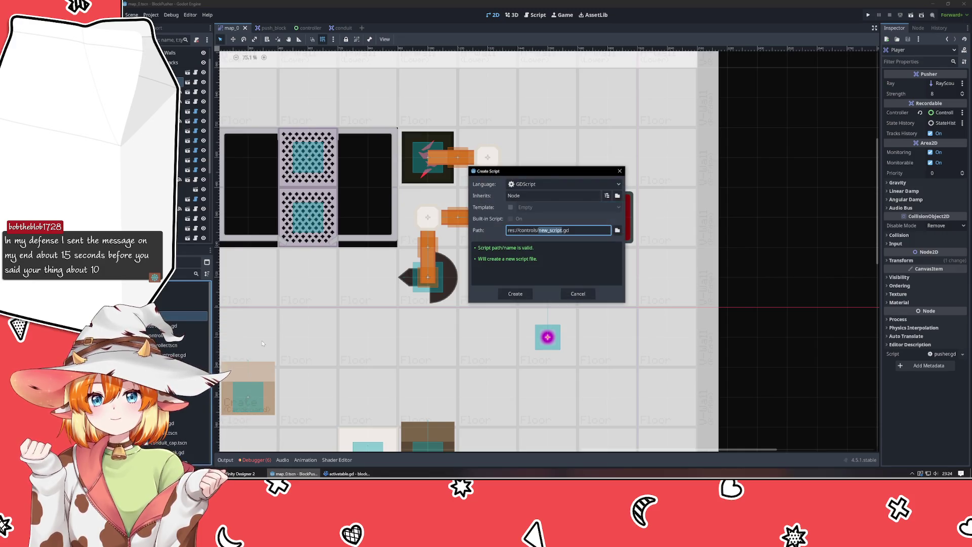
text(activator)
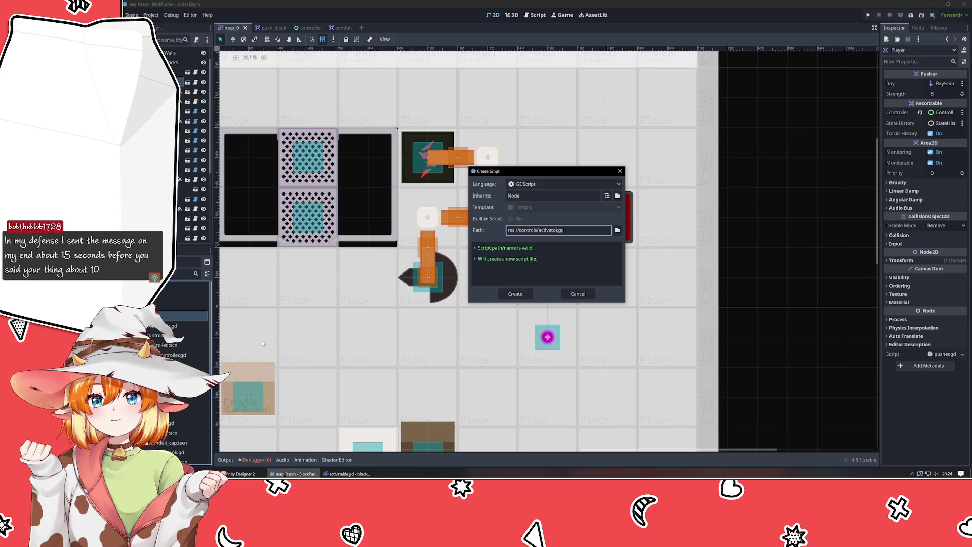
click(509, 294)
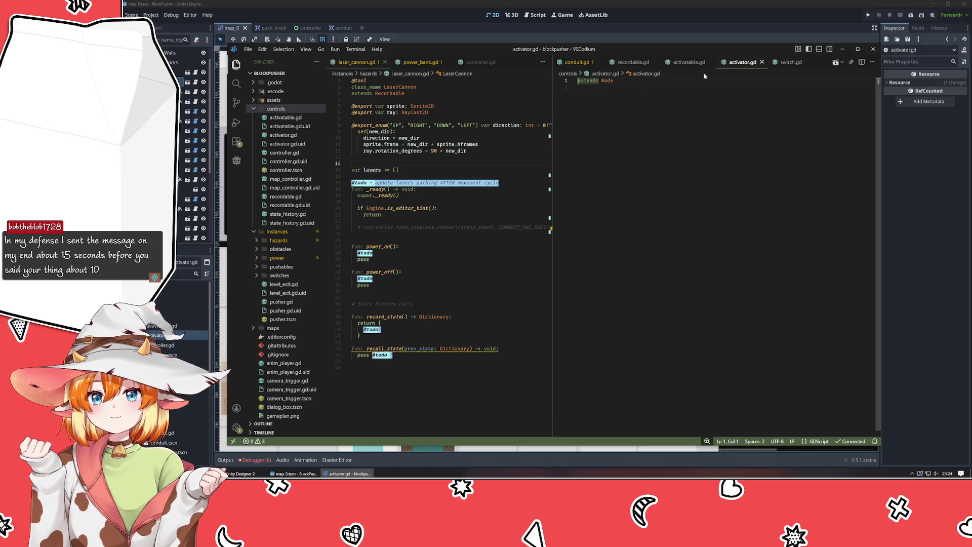
drag(688, 62, 435, 253)
click(634, 92)
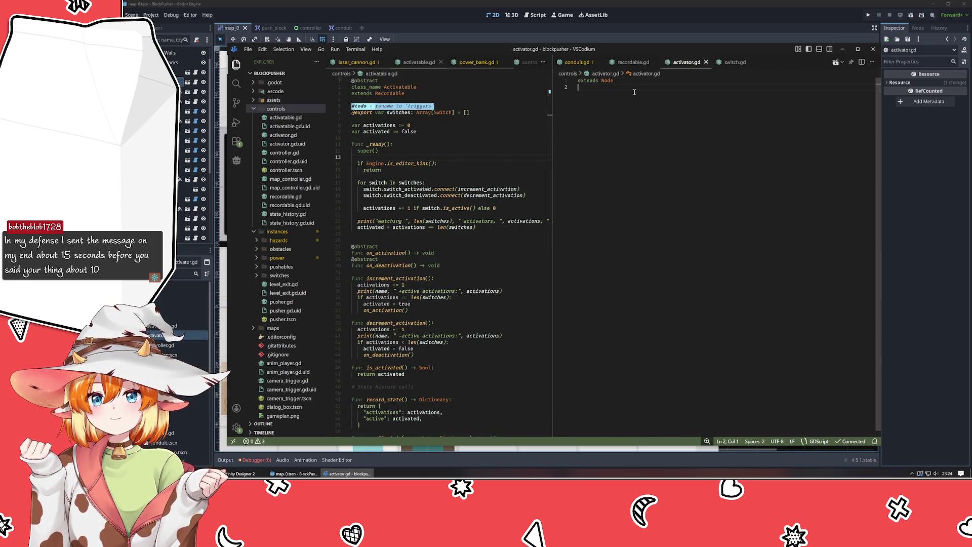
key(alt+Up)
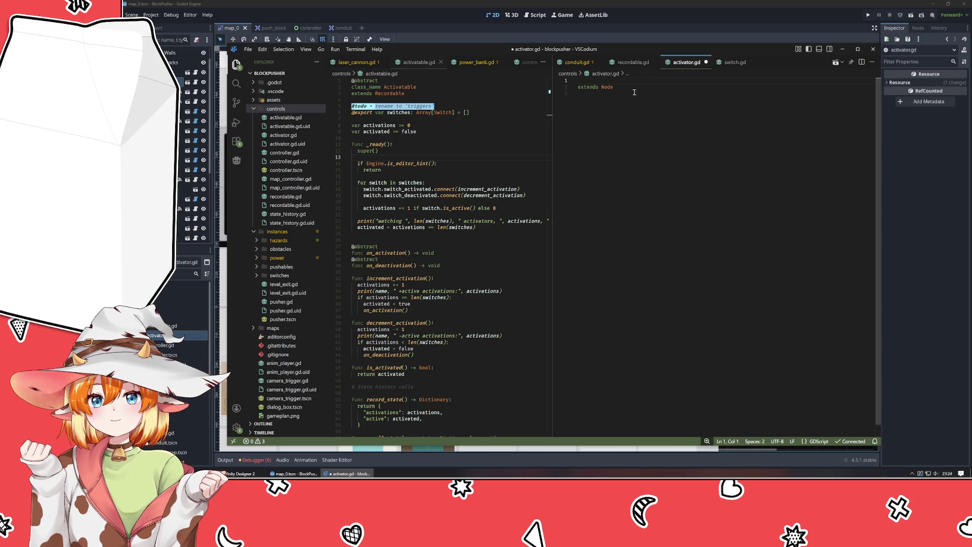
text(@abstr)
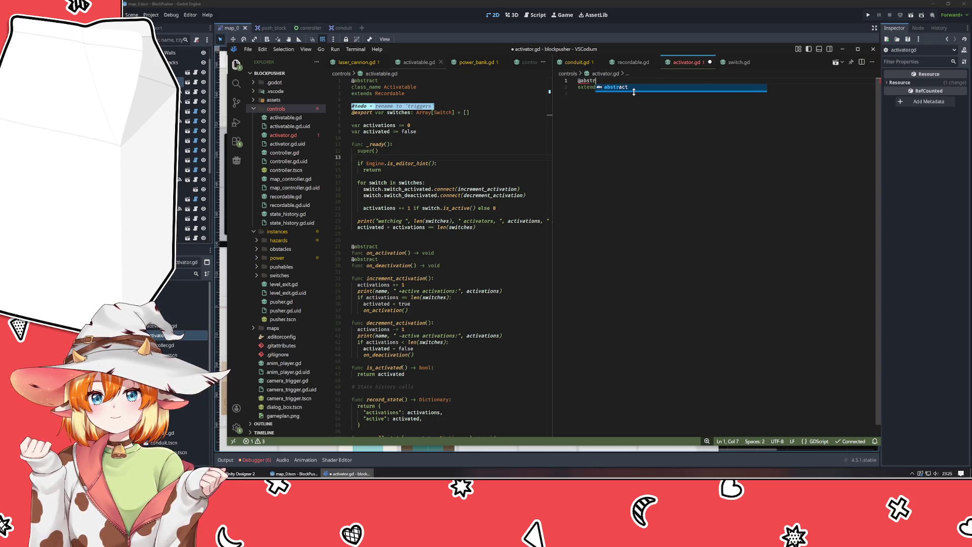
text(act)
click(634, 92)
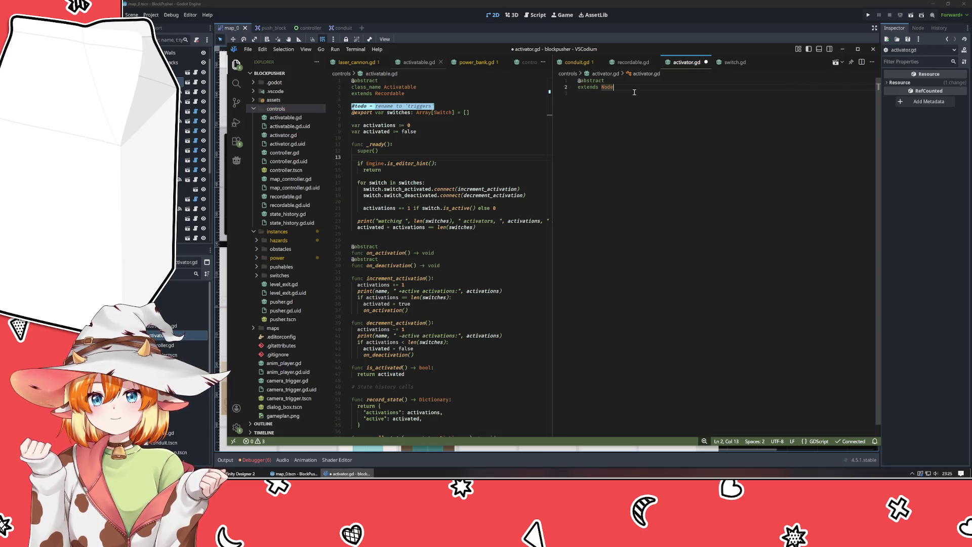
key(ctrl+shift+Return)
text(class)
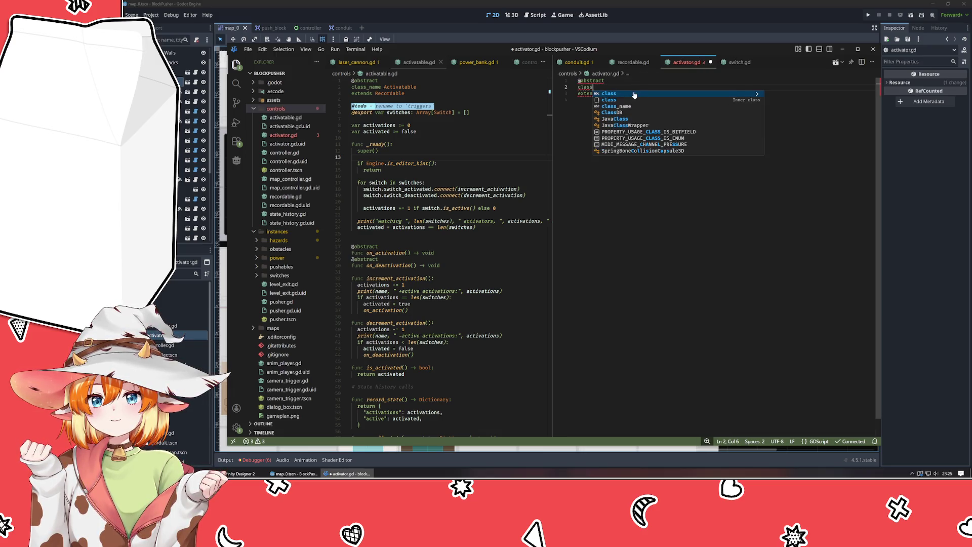
text( _name Act)
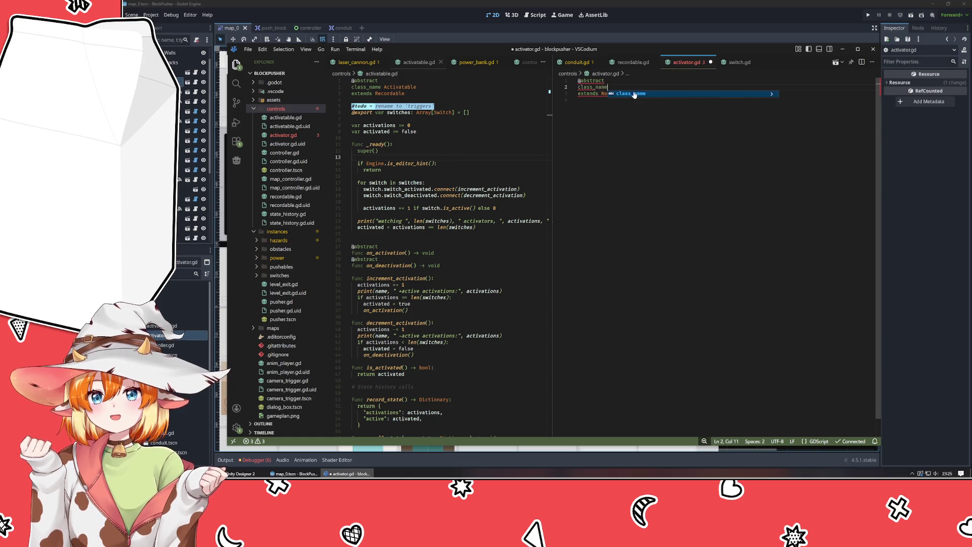
text(ivator)
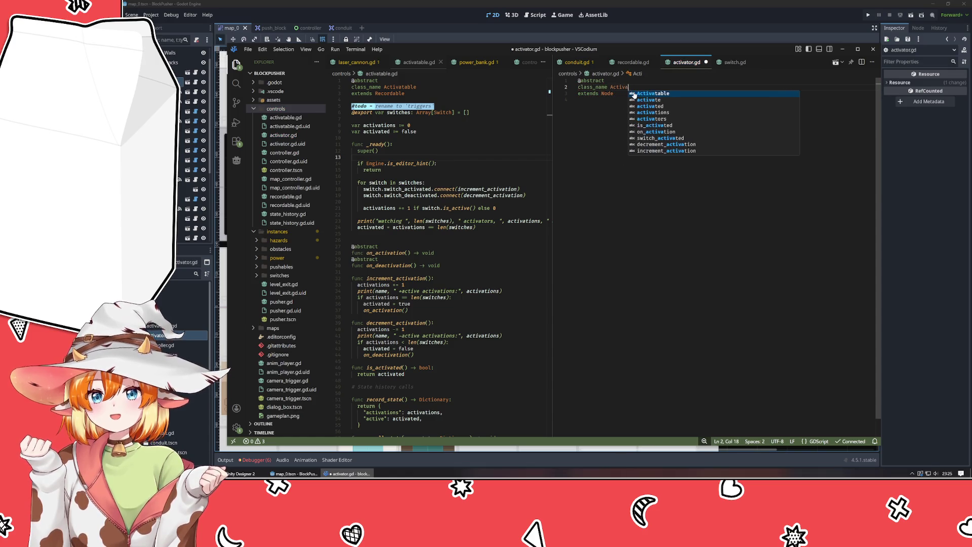
Change the base class from Node to Recordable and save activator.gd
key(Escape)
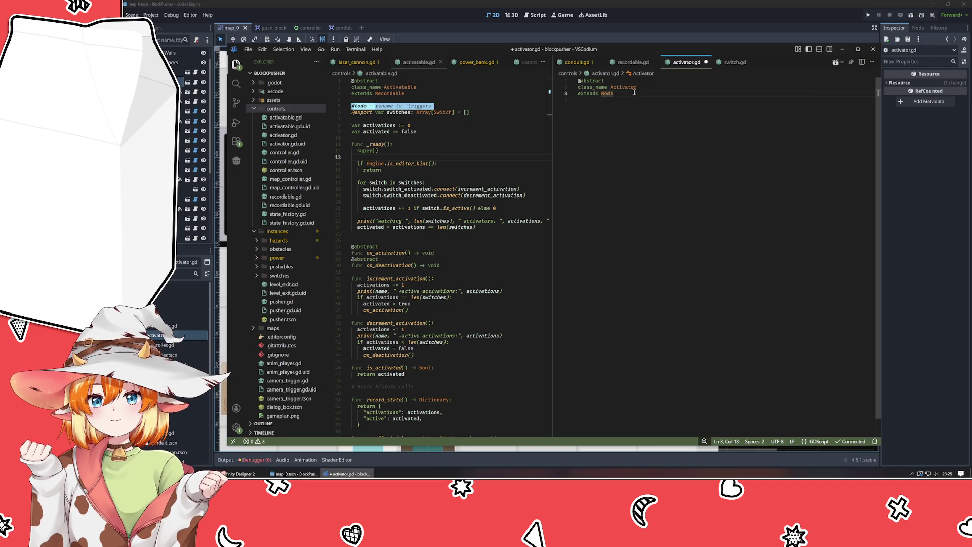
key(Down)
key(BackSpace)
key(BackSpace)
key(BackSpace)
text(Recor)
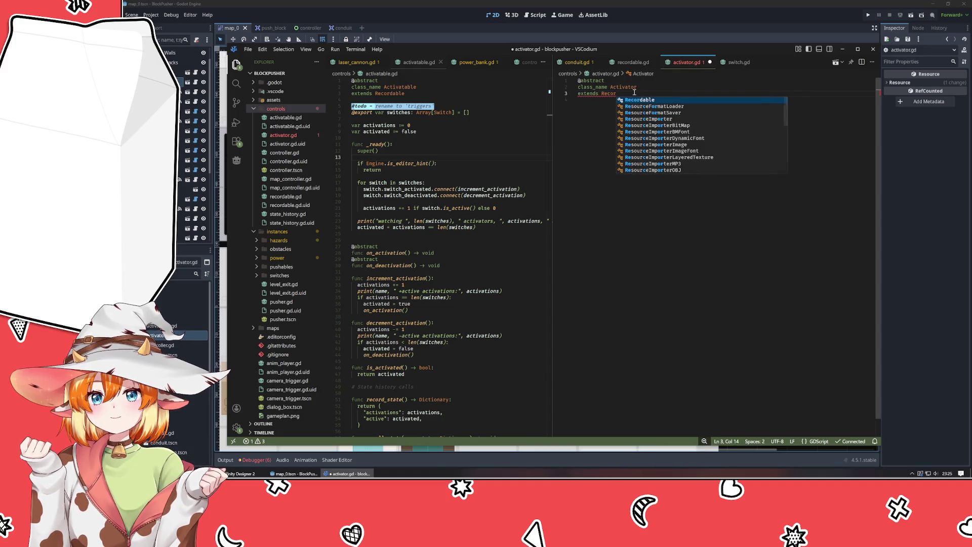
text(d)
key(Return)
key(Return)
key(Return)
key(Return)
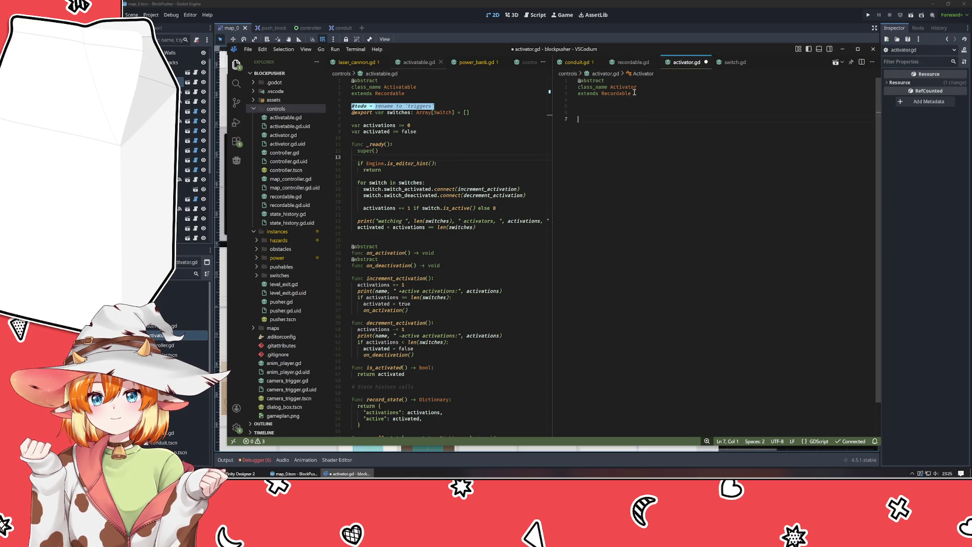
key(Up)
key(Up)
key(Up)
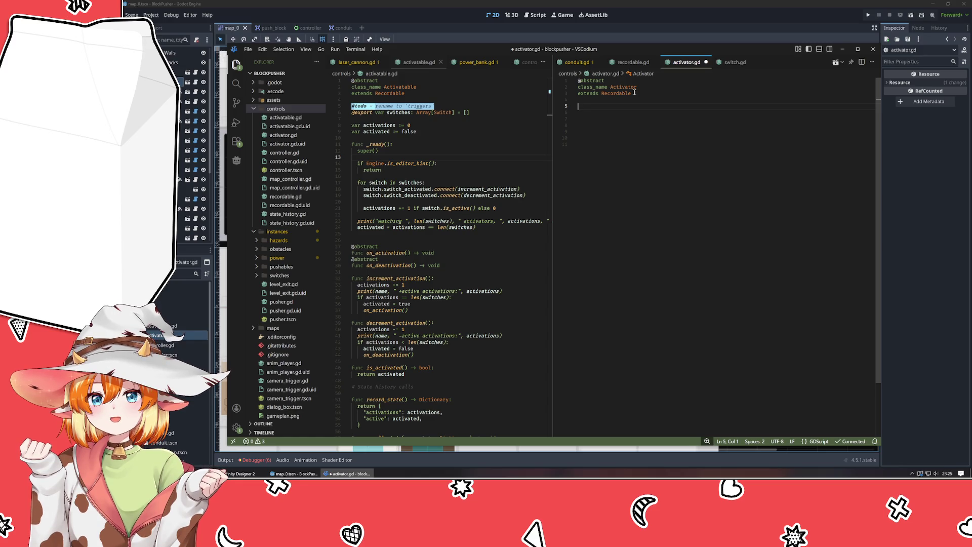
key(ctrl+s)
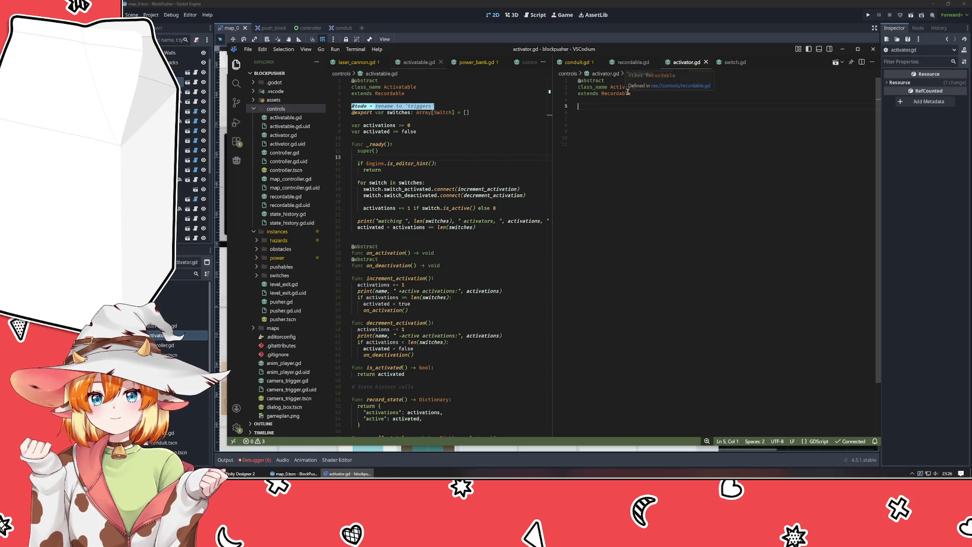
key(alt+Tab)
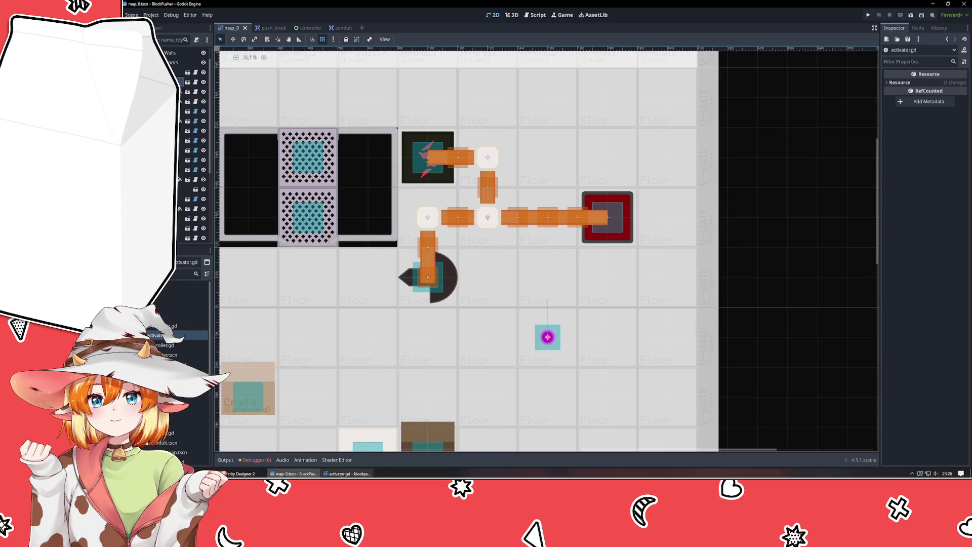
click(348, 473)
click(626, 84)
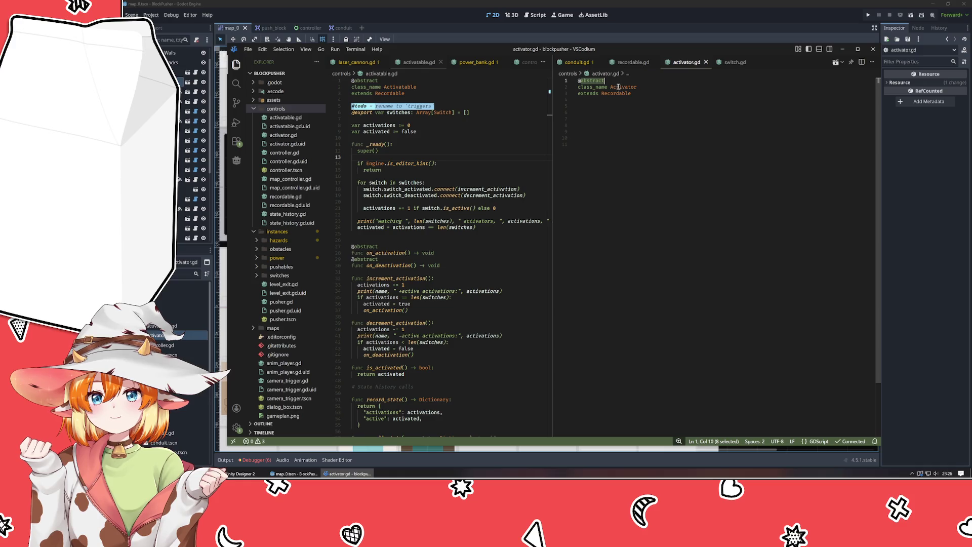
Rename class Activator to PowerSource and Activatable to PowerSink, saving both scripts
double_click(616, 87)
text(PowerSource)
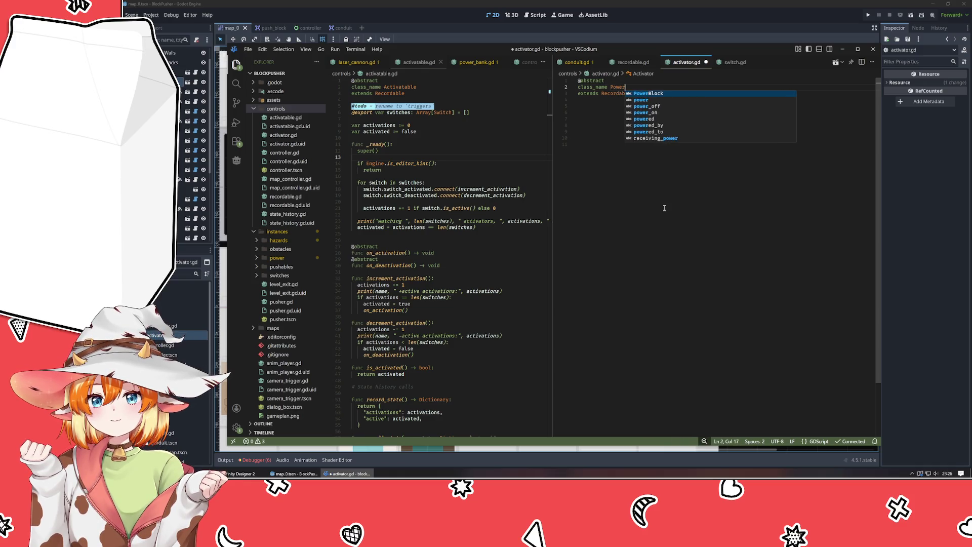
double_click(394, 87)
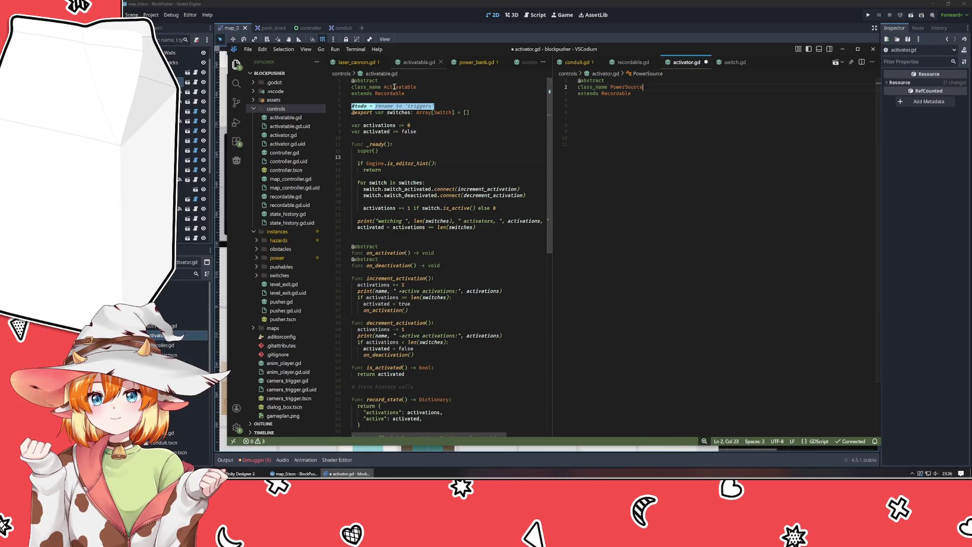
text(PowerSink)
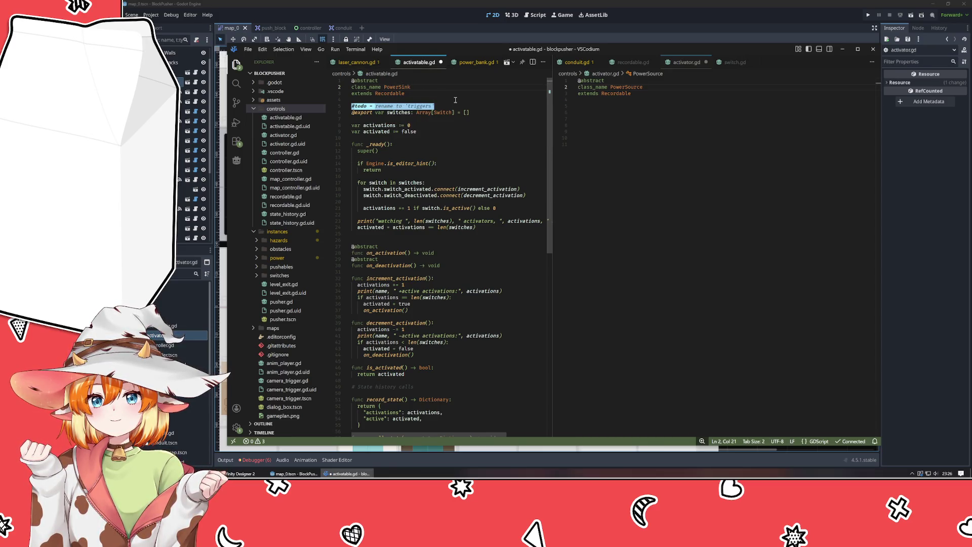
key(ctrl+s)
click(711, 189)
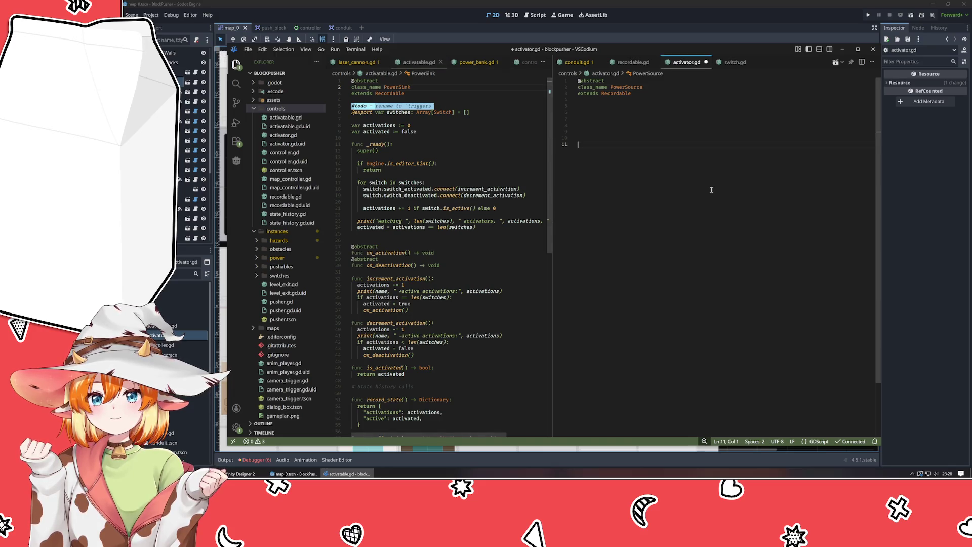
key(ctrl+s)
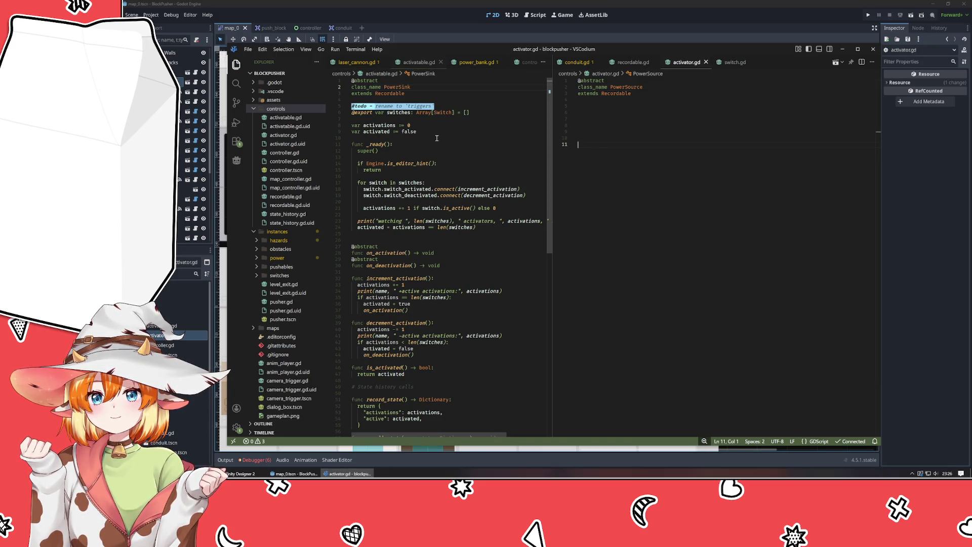
double_click(394, 88)
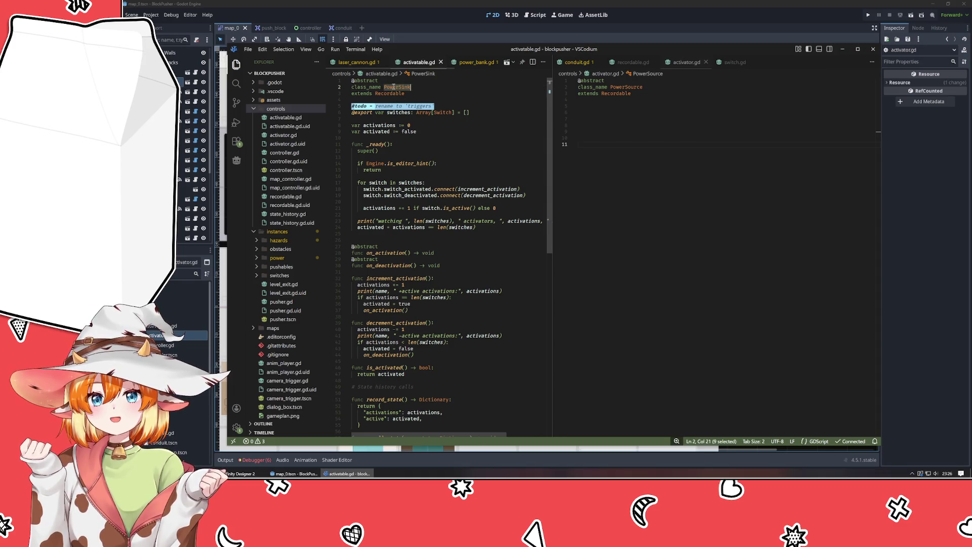
click(429, 122)
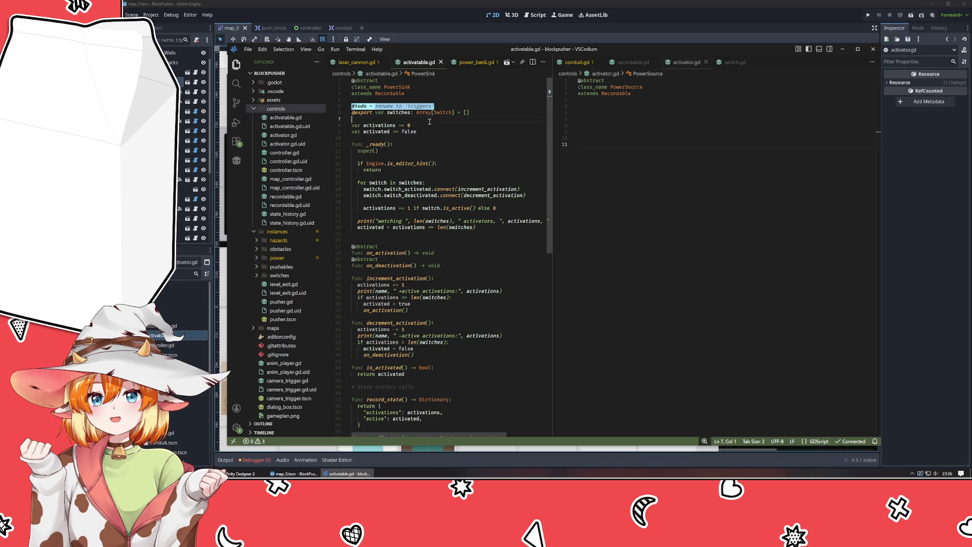
double_click(399, 112)
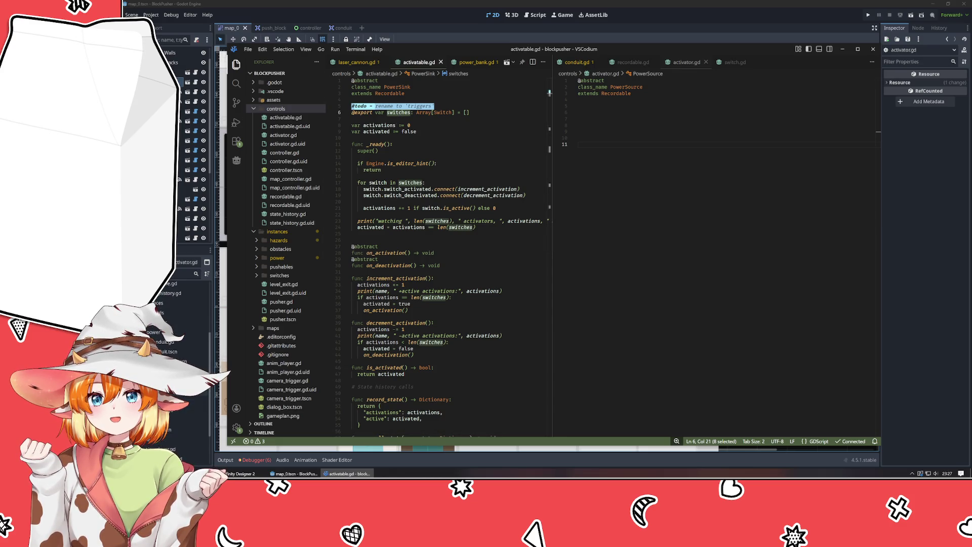
Replace every 'switches' with 'triggers' in activatable.gd
mouse_move(442, 114)
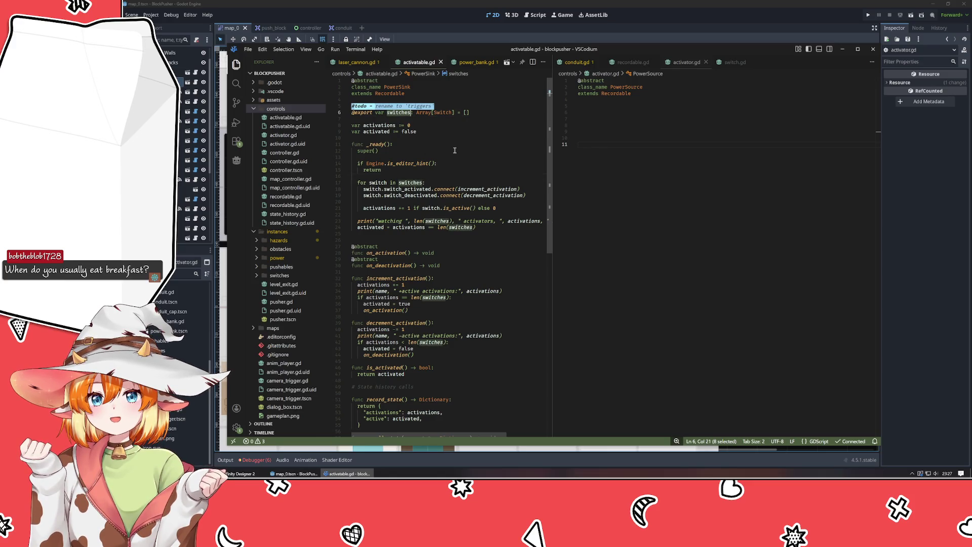
key(ctrl+h)
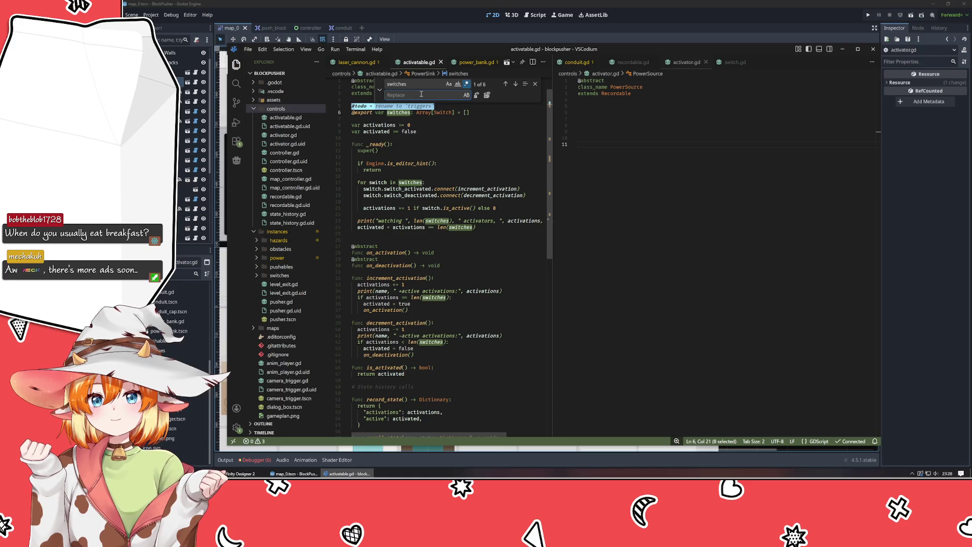
text(triggers)
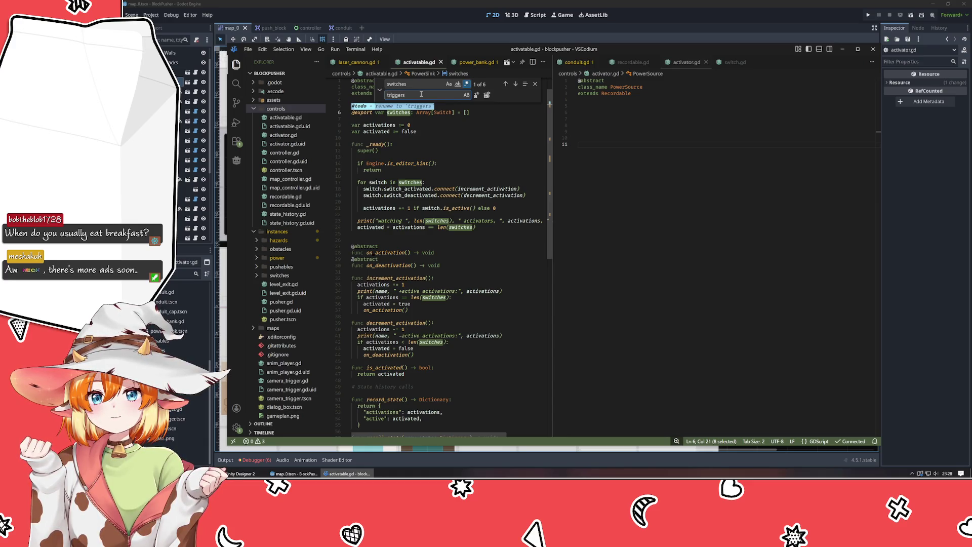
scroll(449, 197, down, 1)
scroll(453, 202, up, 3)
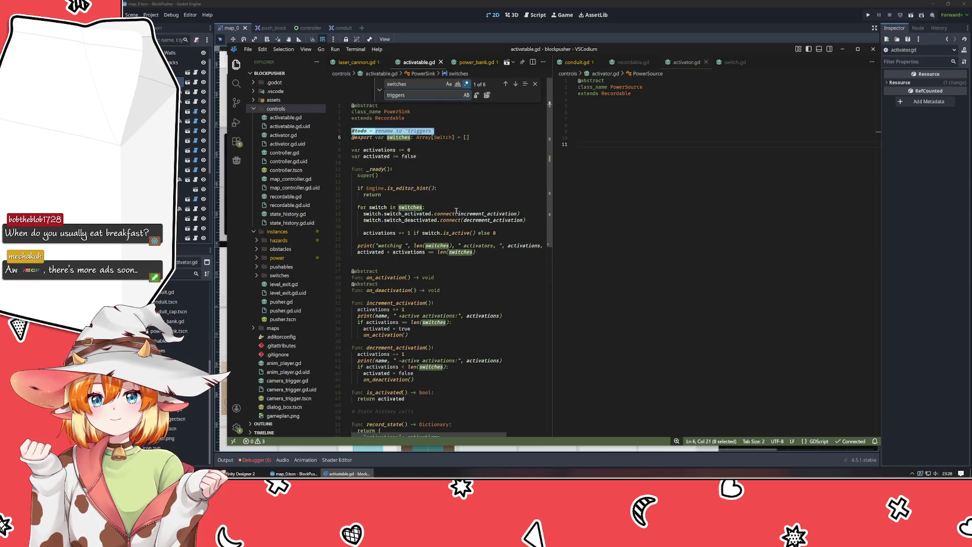
click(486, 95)
key(Escape)
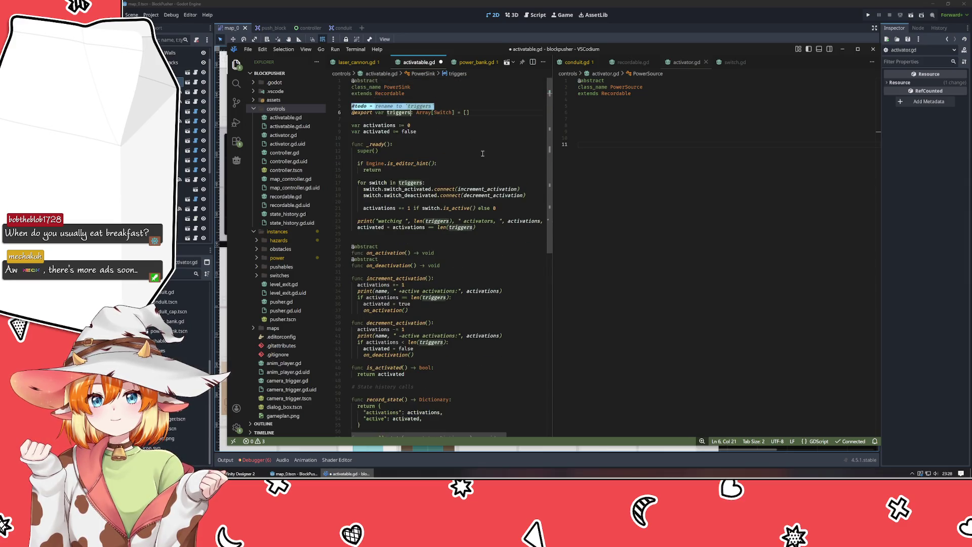
click(482, 151)
Delete the rename todo comment and jump to the Switch class definition
drag(451, 104, 427, 101)
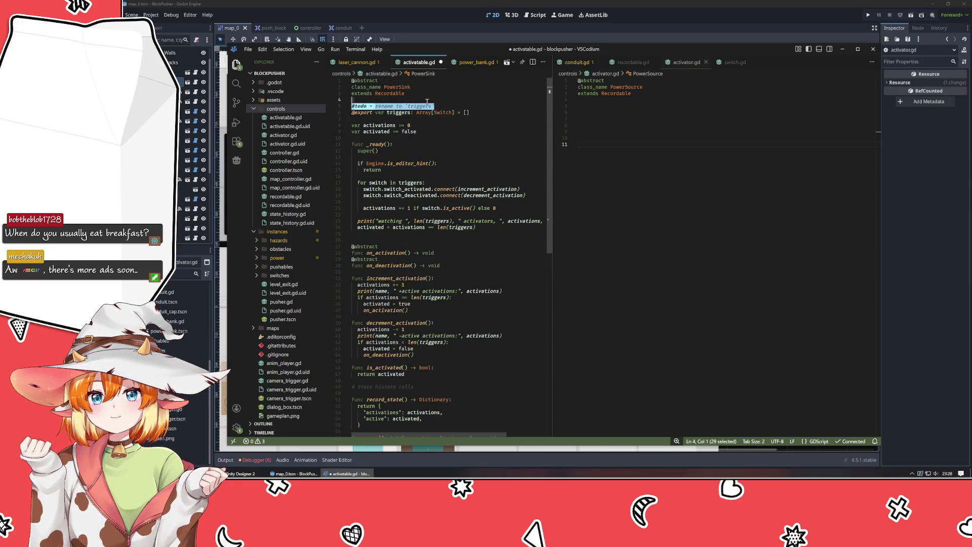
key(Delete)
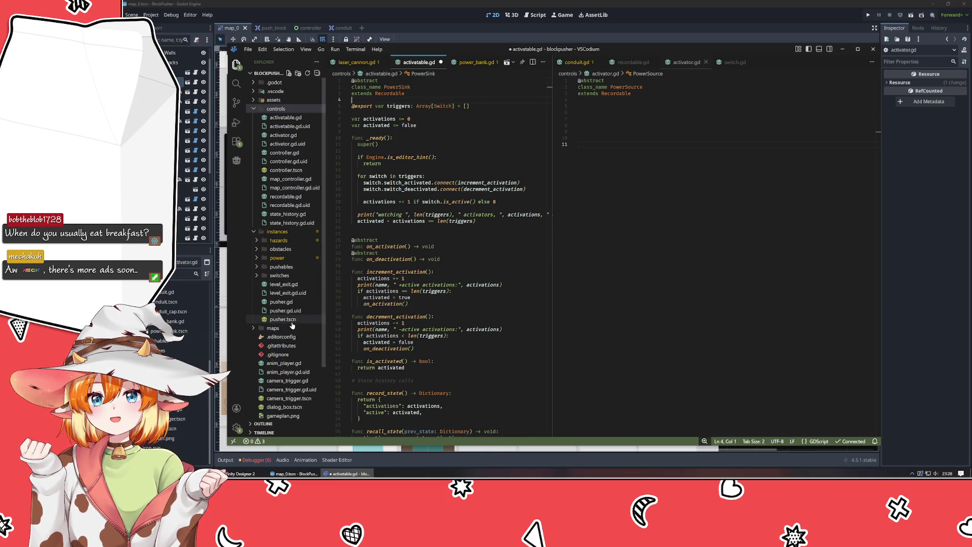
ctrl+click(442, 107)
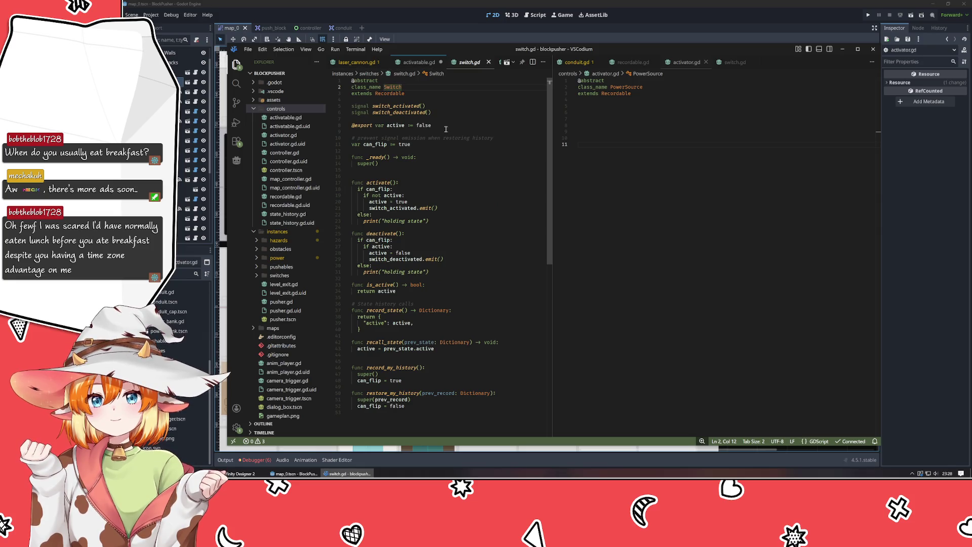
Review pressure_pad.gd from the switches folder, then return to activatable.gd
click(280, 275)
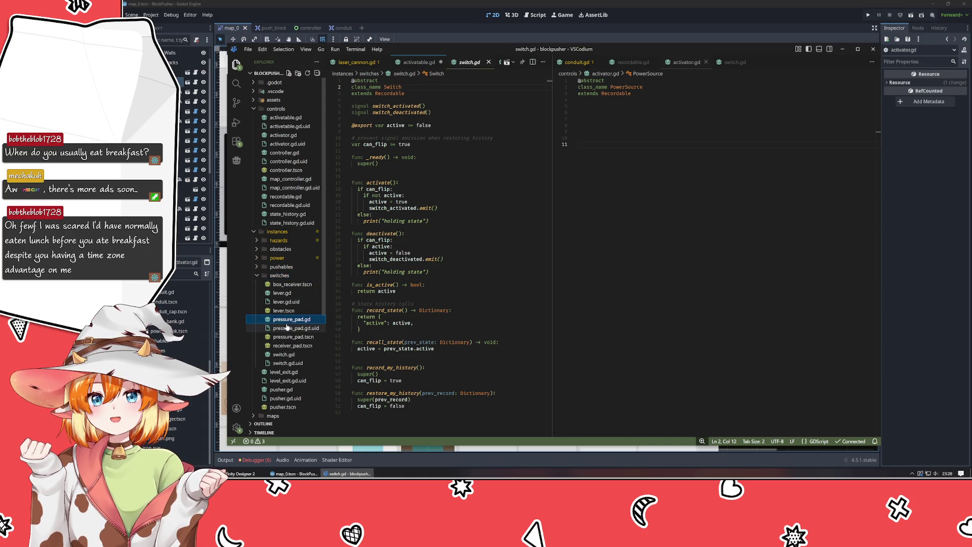
click(289, 320)
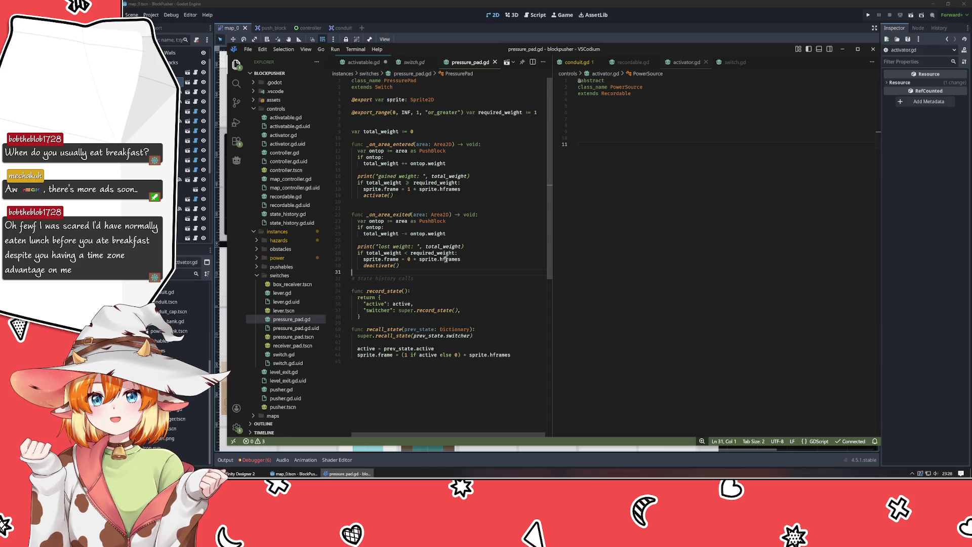
click(424, 285)
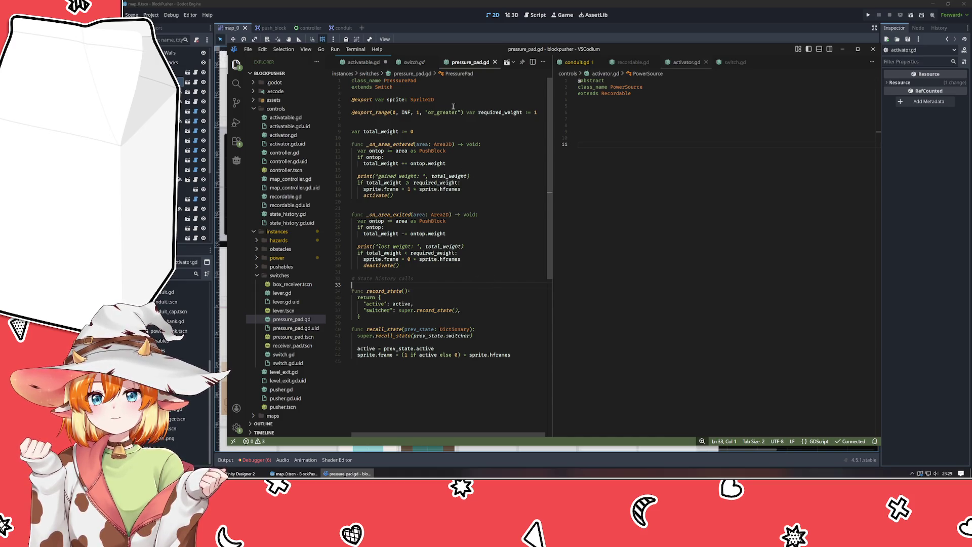
click(363, 62)
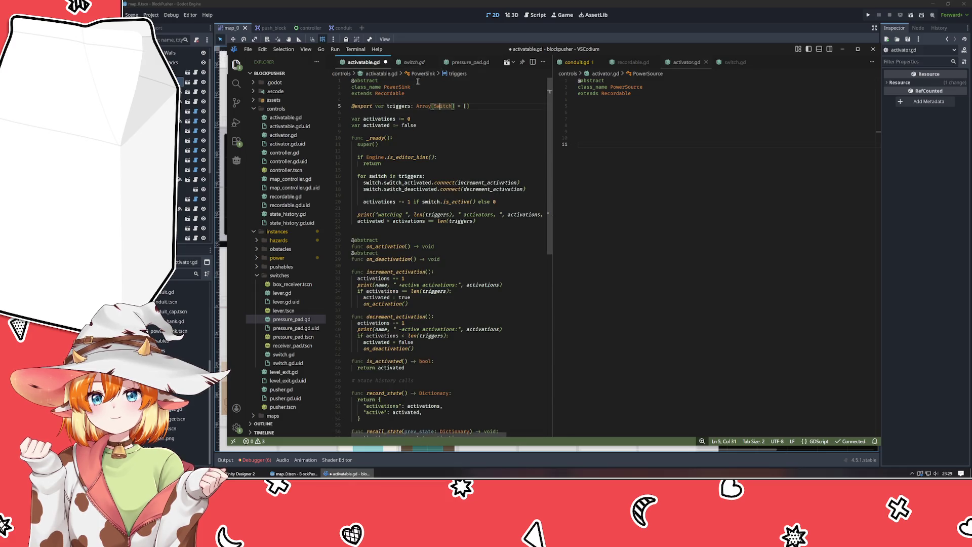
Go to the Switch class definition in switch.gd and rename it Trigger
key(F12)
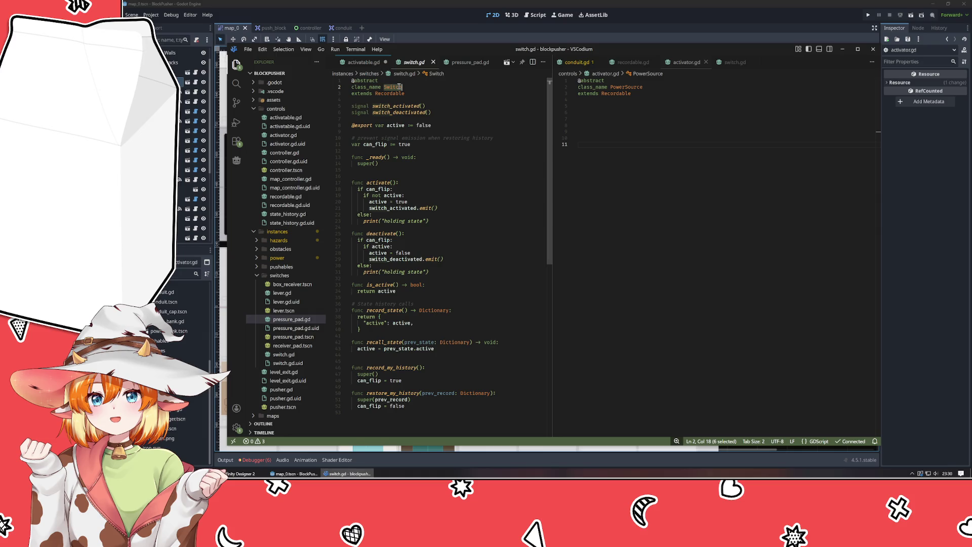
text(Trigger)
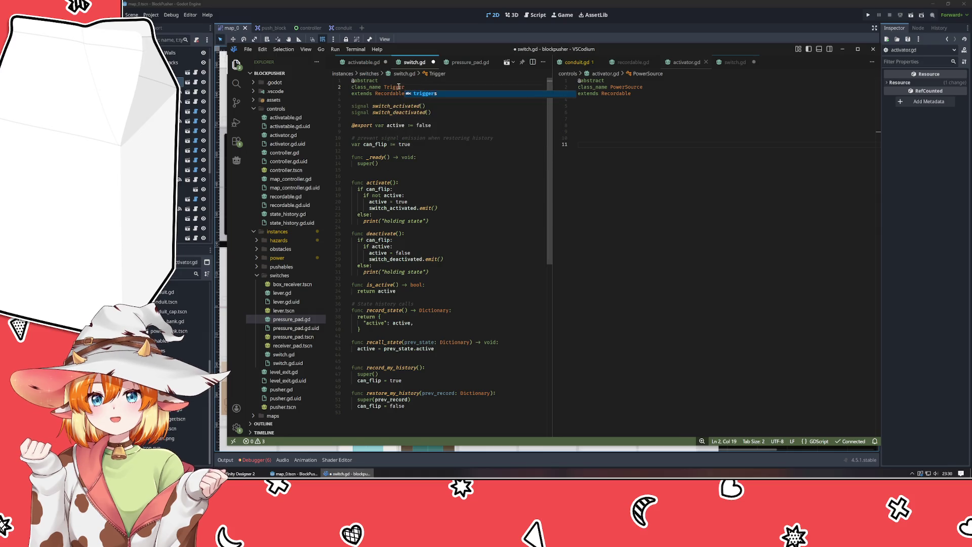
click(470, 145)
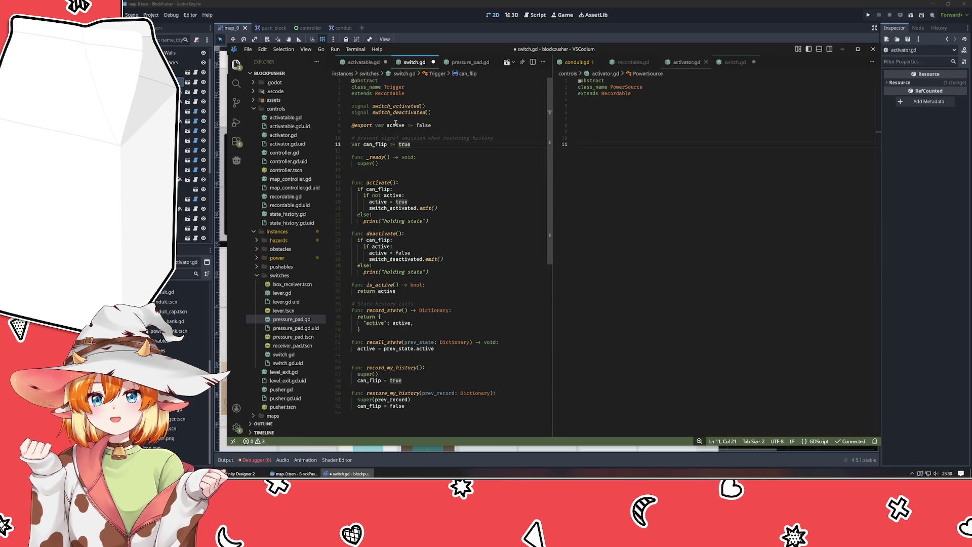
click(388, 207)
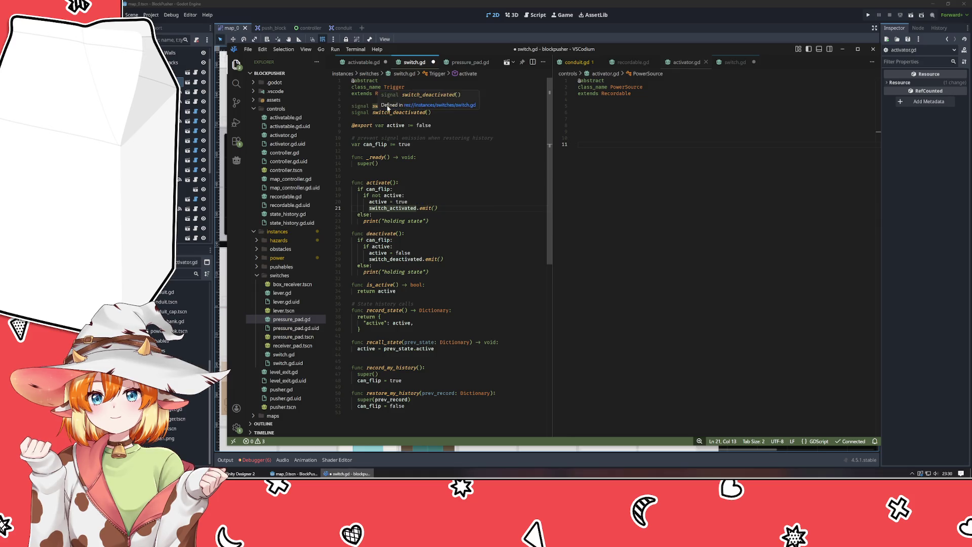
key(Up)
key(Up)
key(Up)
Rename the switch_activated signal to trigger_activated and save switch.gd
click(397, 105)
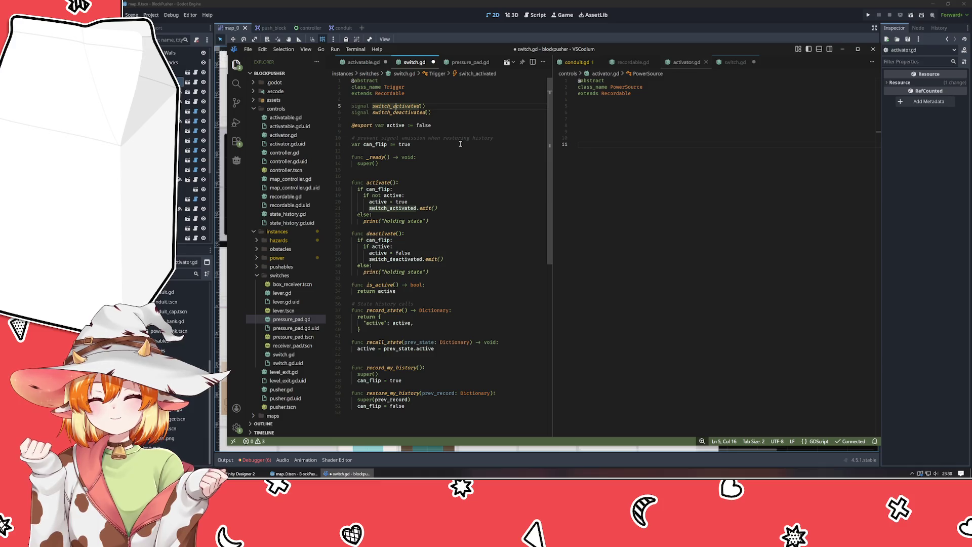
key(F2)
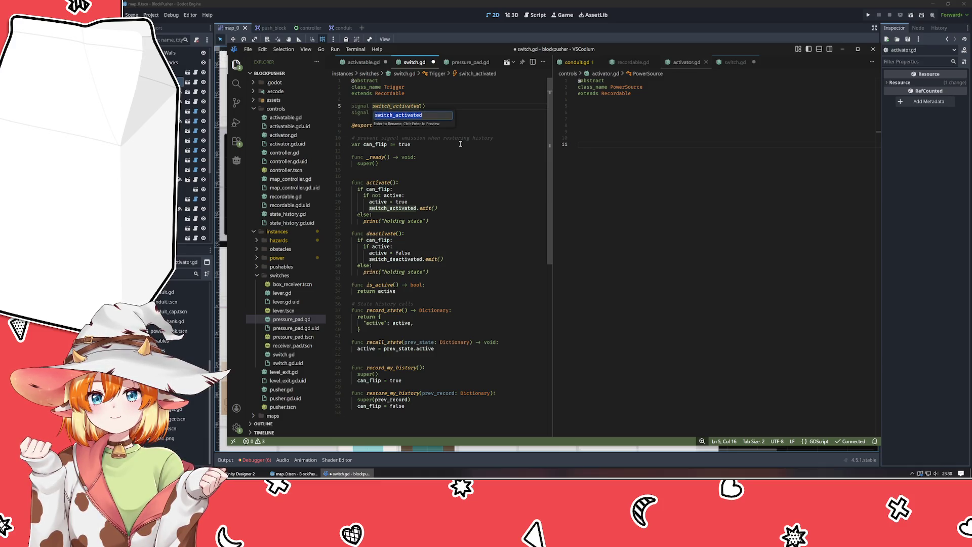
key(Home)
key(Delete)
key(Delete)
key(Delete)
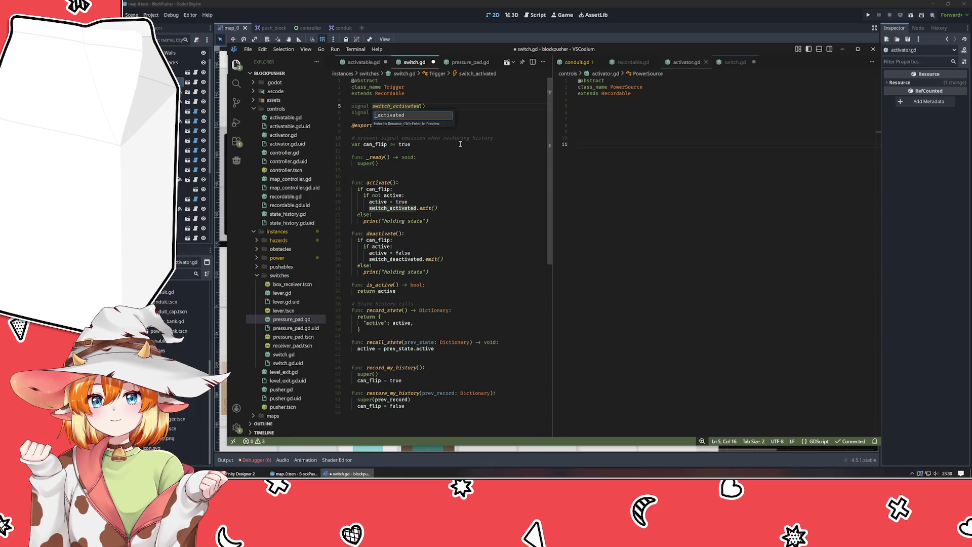
text(trigger)
key(Return)
key(ctrl+s)
Rename the switch_deactivated signal to trigger_deactivated
key(Down)
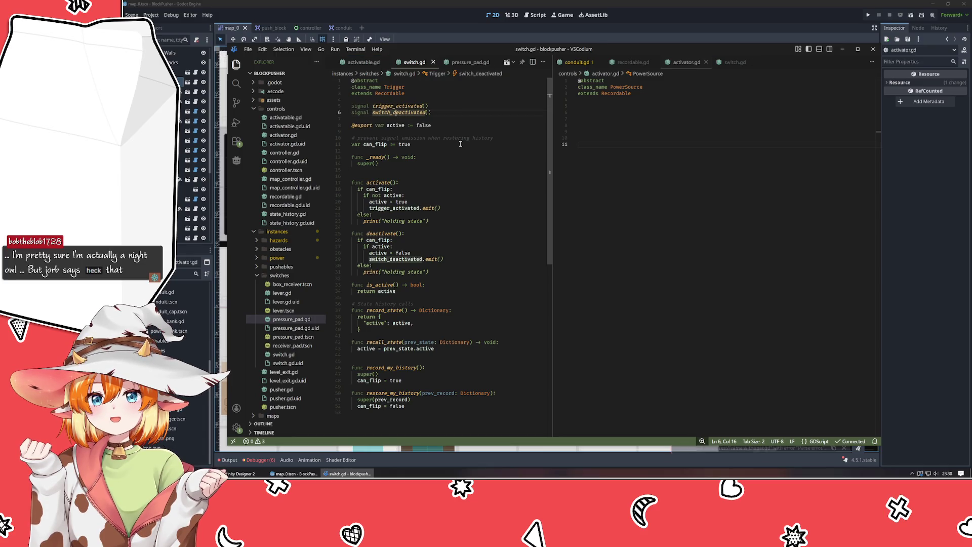
key(F2)
key(Home)
key(Delete)
key(Delete)
key(Delete)
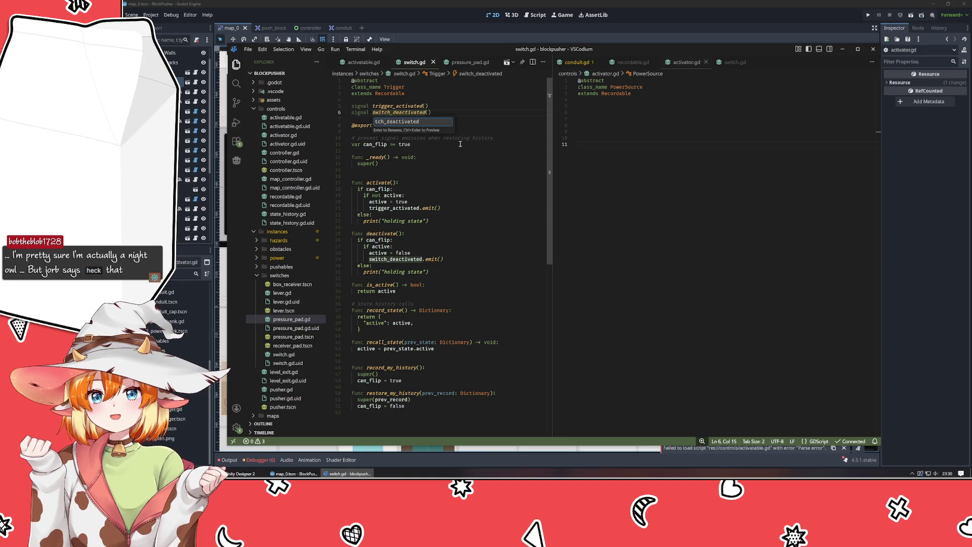
text(trigger)
key(Return)
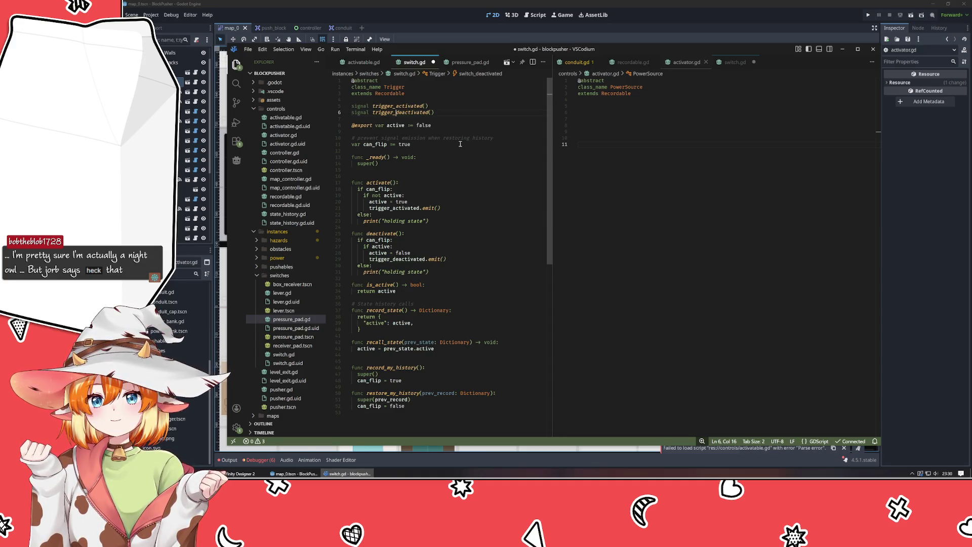
Open laser_cannon.gd, check activatable.gd and switch.gd, and move the editor aside to reveal Godot
click(278, 240)
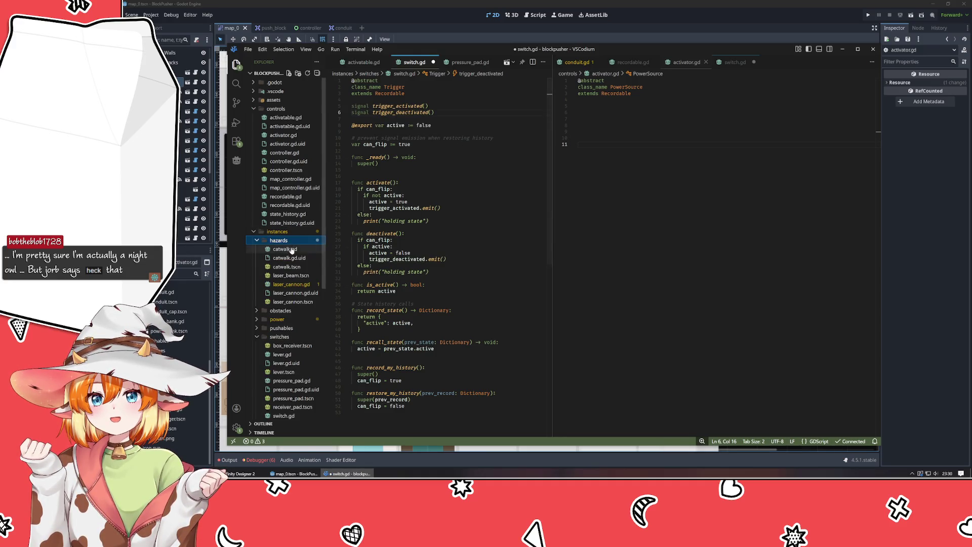
click(287, 283)
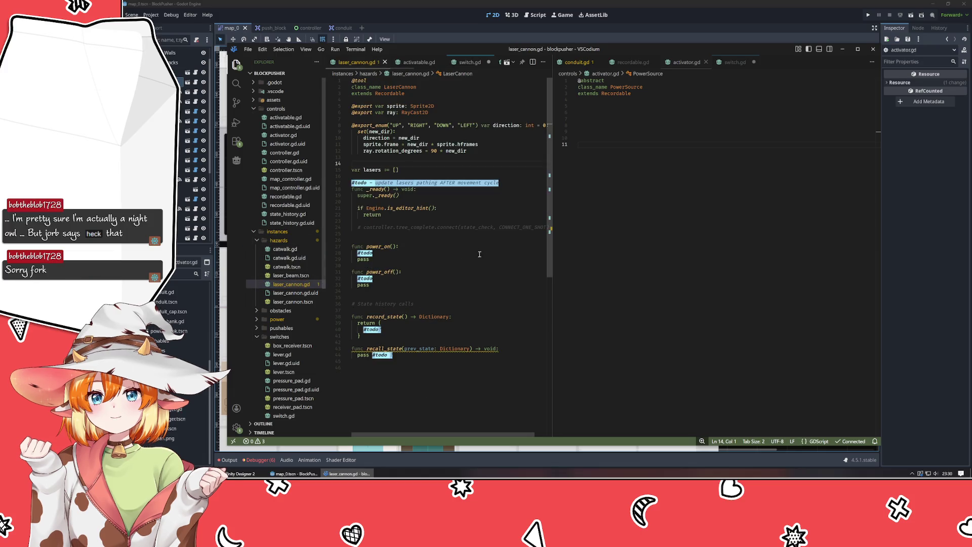
click(401, 63)
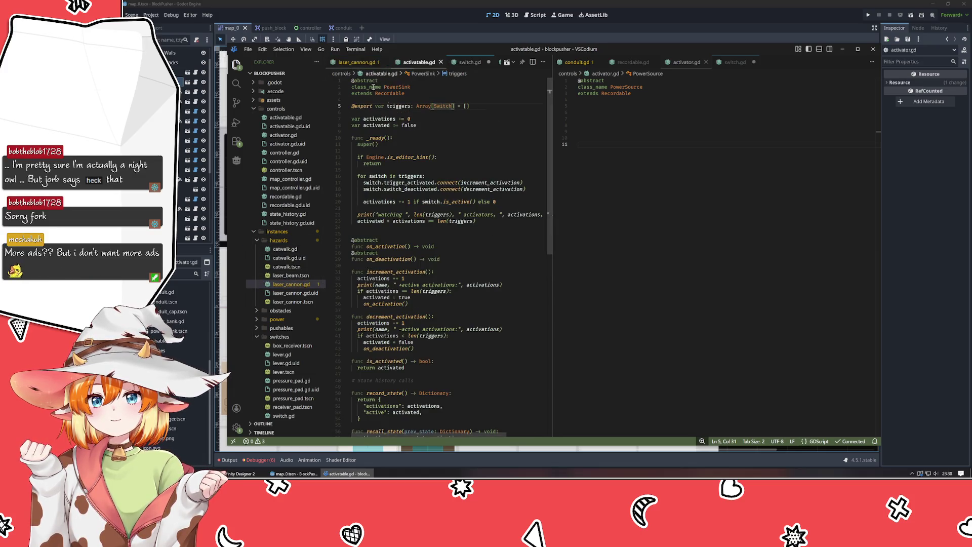
click(469, 62)
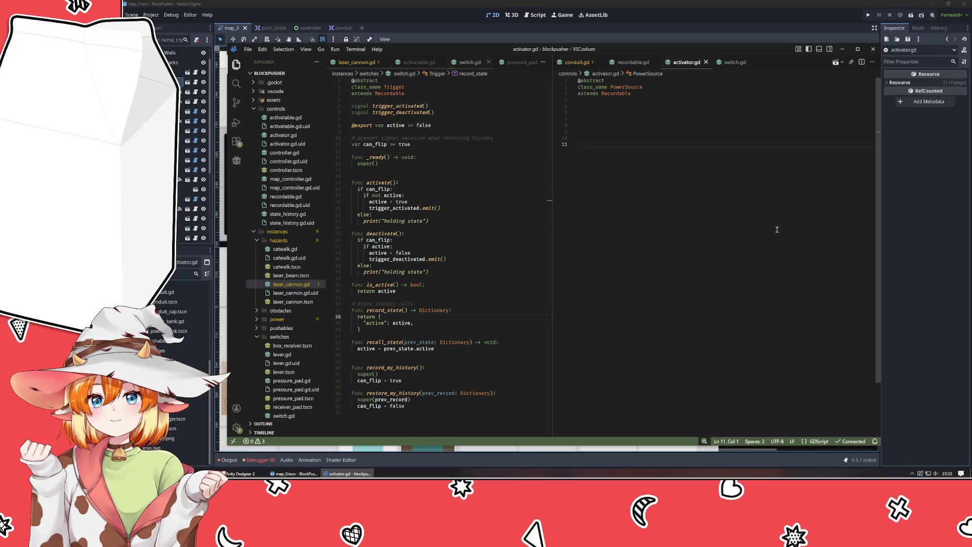
drag(457, 53, 507, 54)
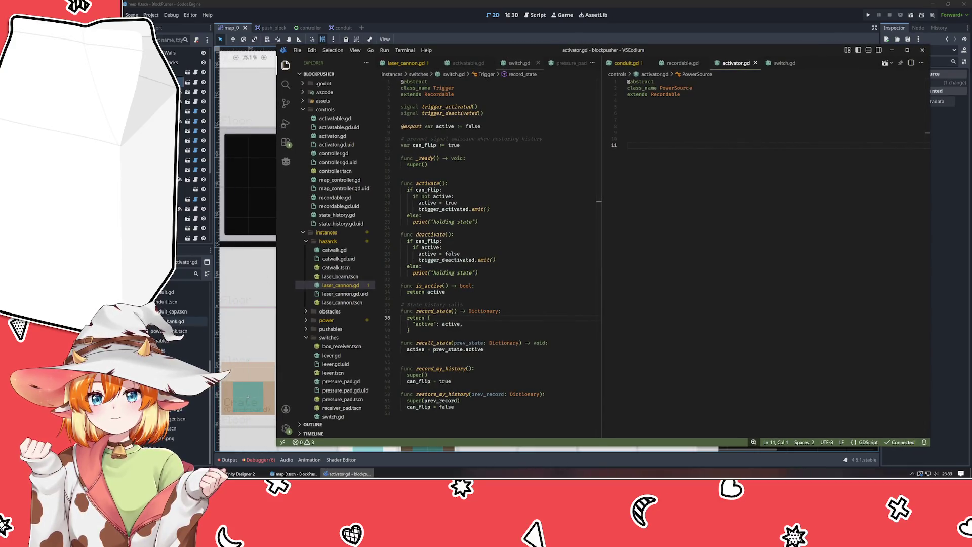
In Godot, check the renamed activator and activatable scripts, then close the map_0 scene tabs
click(162, 350)
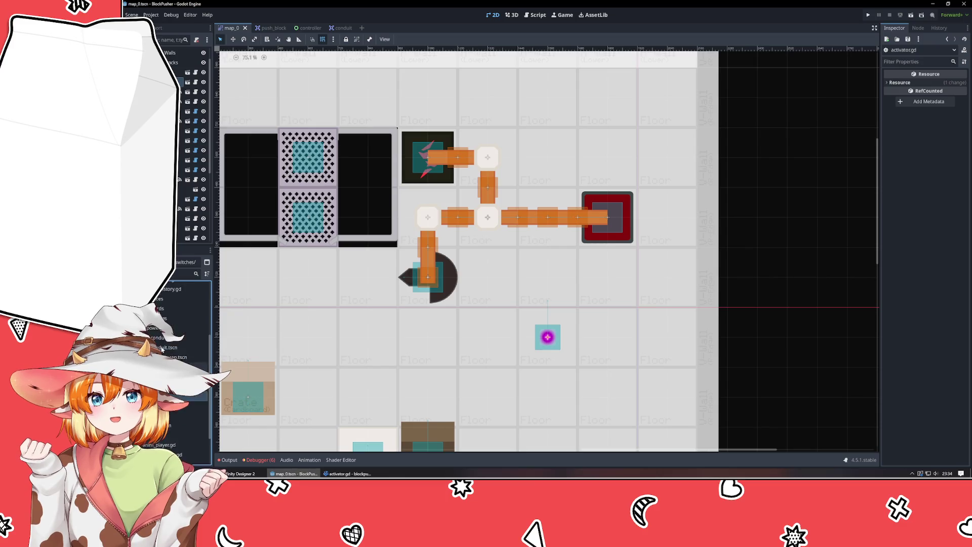
click(164, 308)
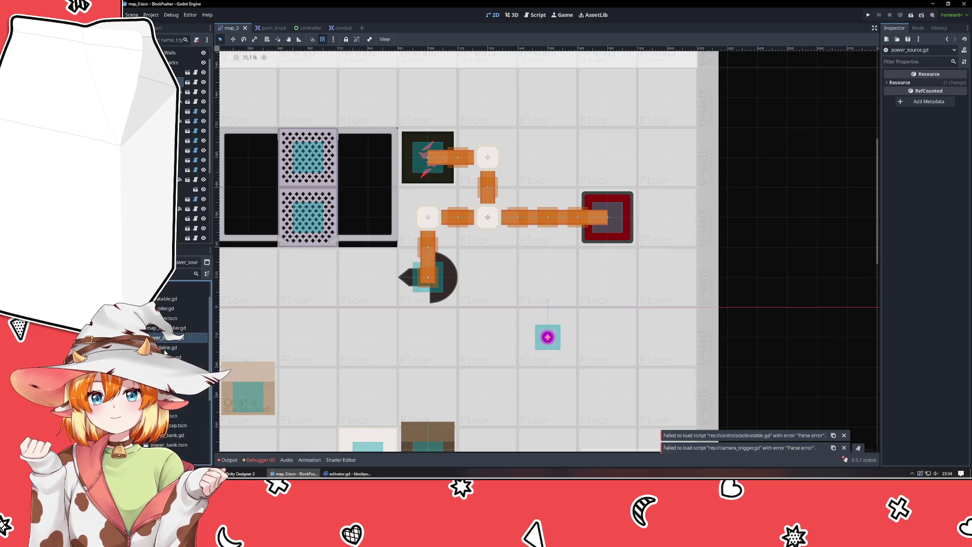
click(164, 298)
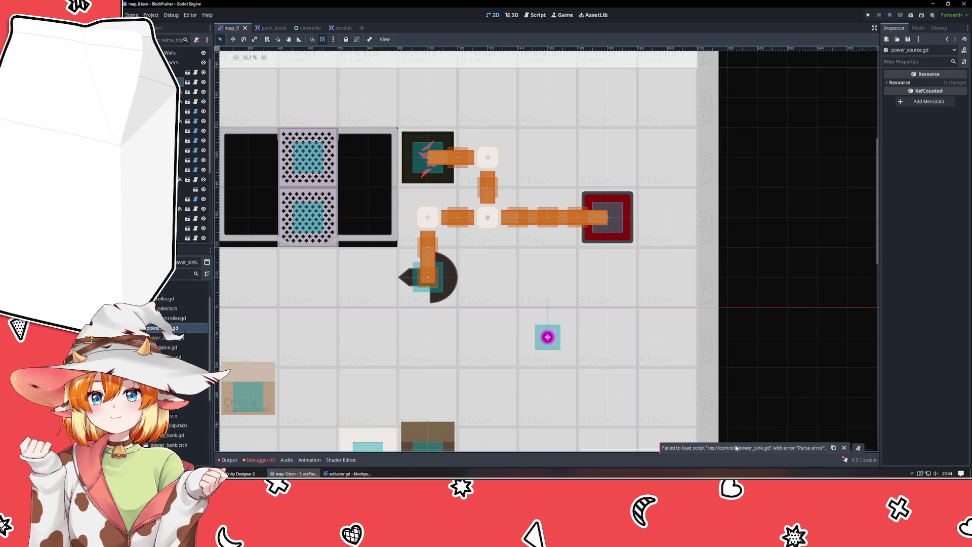
middle_click(232, 28)
middle_click(231, 28)
middle_click(231, 28)
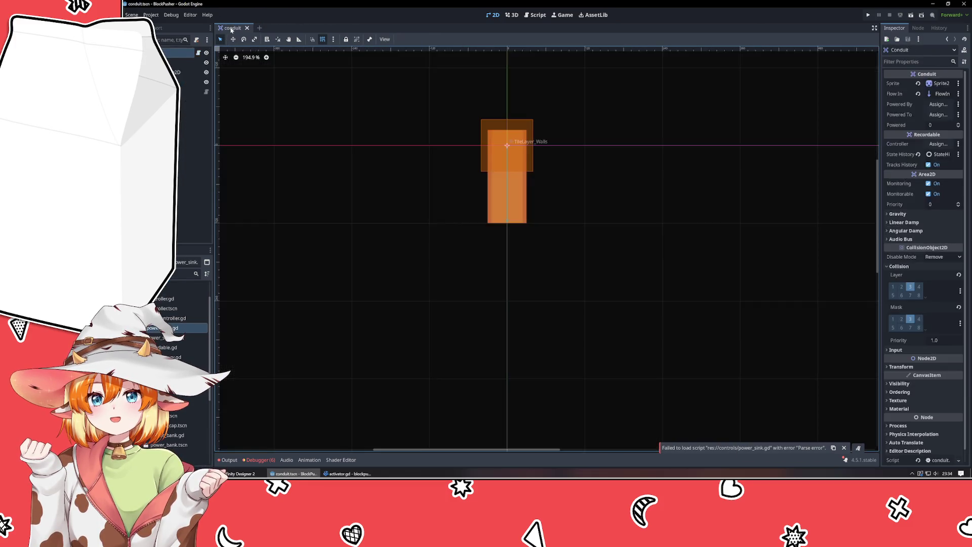
middle_click(231, 28)
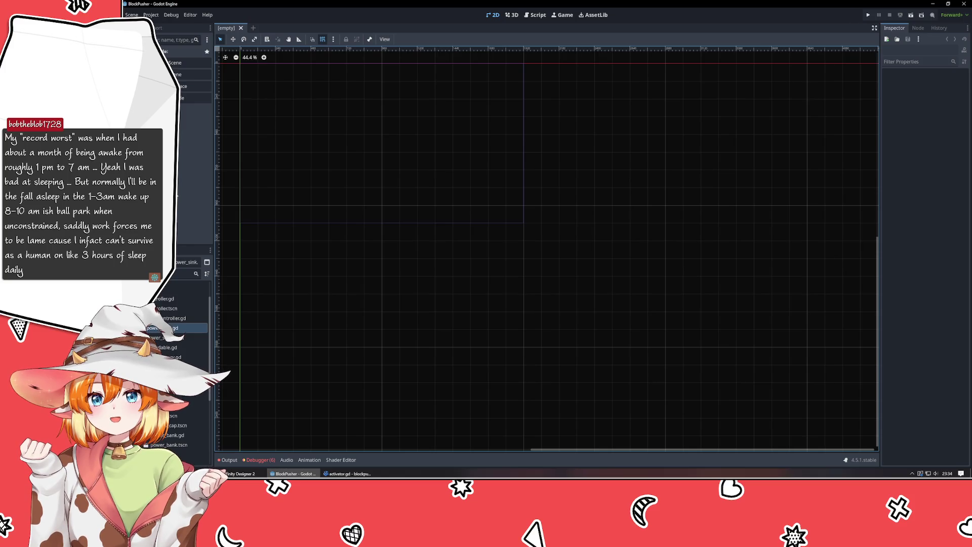
Close the activatable.gd and activator.gd editors in VSCodium, then return to Godot
click(349, 474)
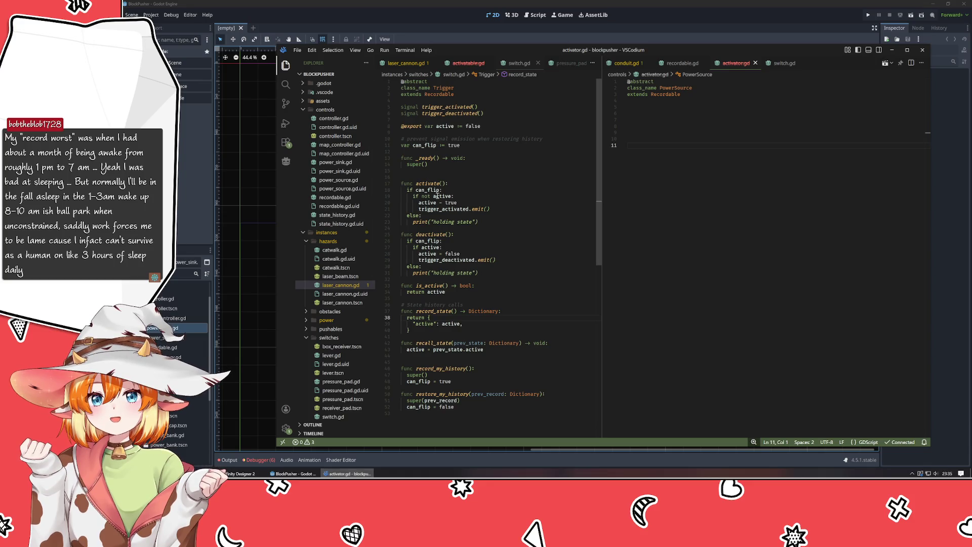
click(488, 63)
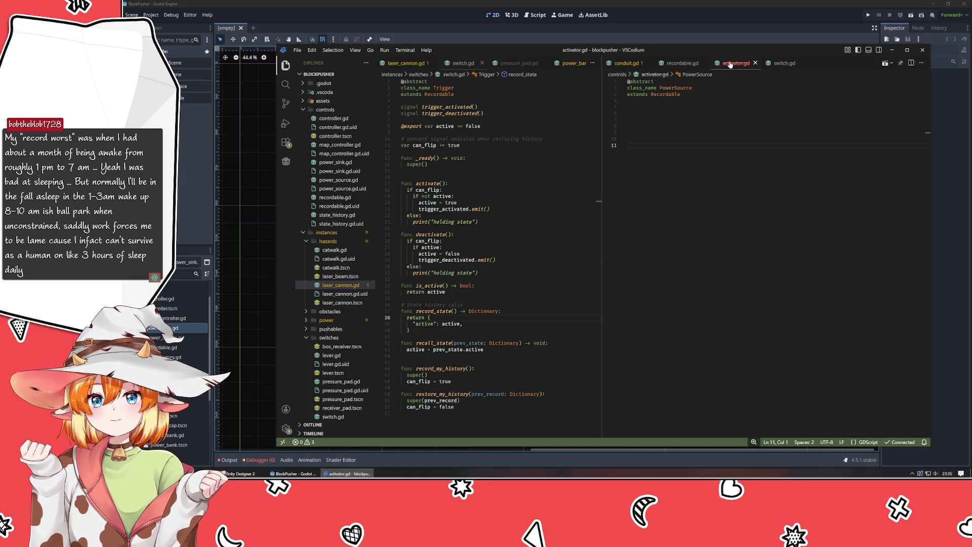
key(ctrl+w)
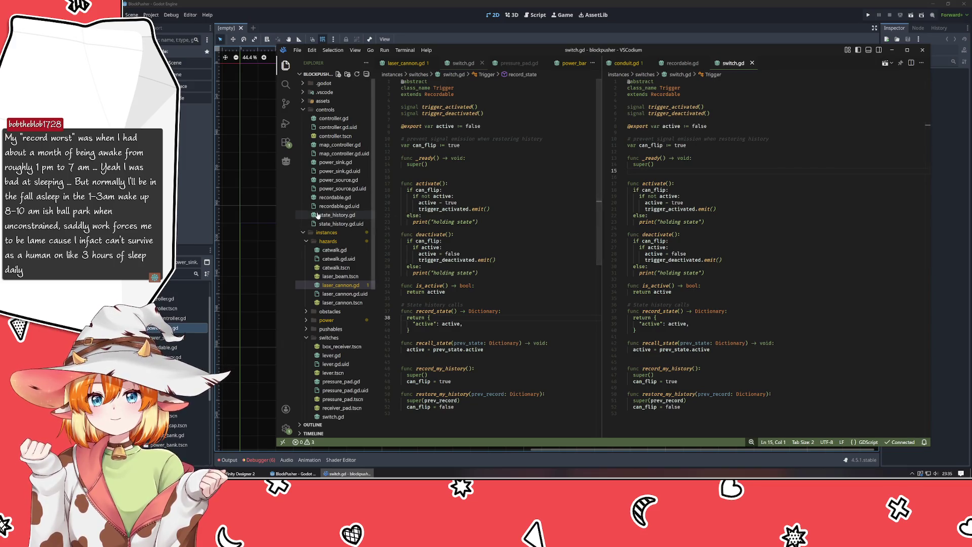
scroll(329, 342, down, 1)
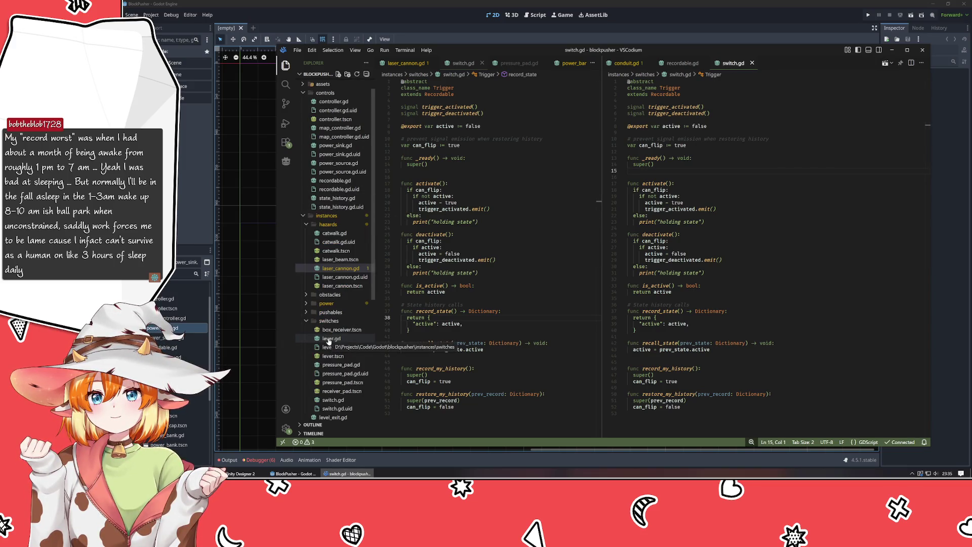
click(332, 400)
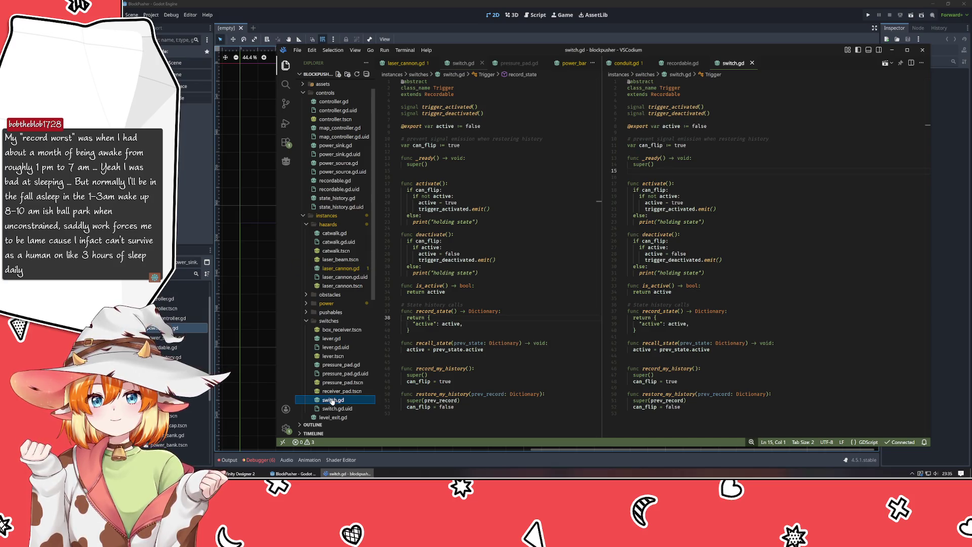
key(F2)
key(Escape)
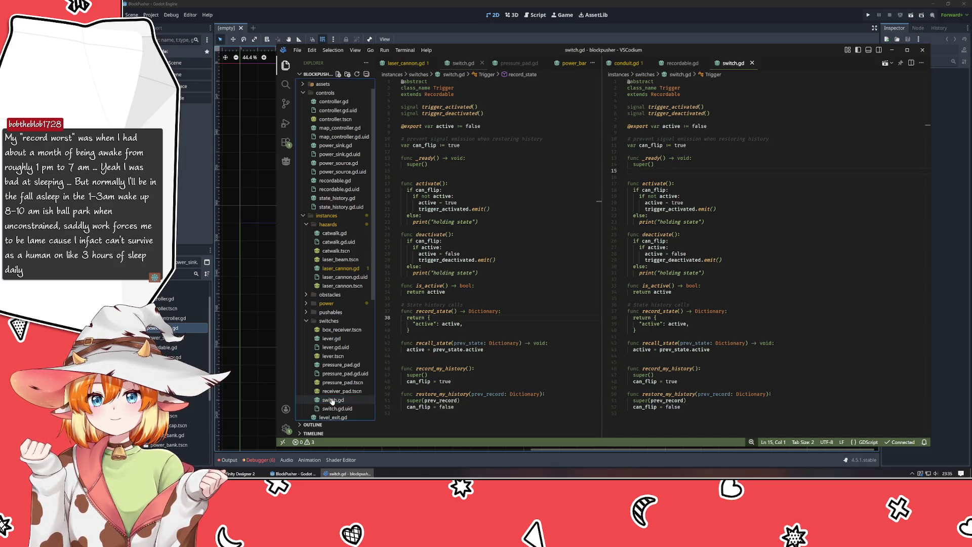
key(alt+Tab)
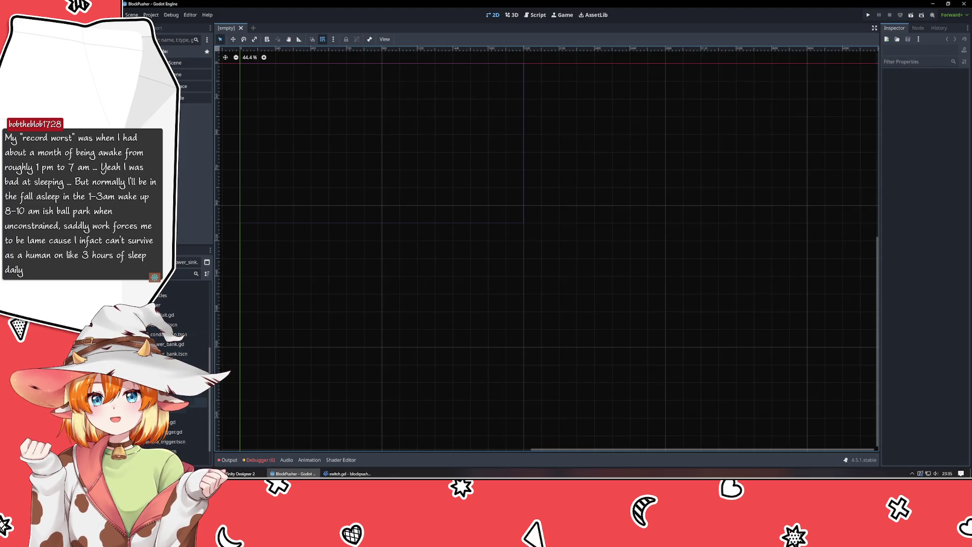
Move switch.gd into the controls folder as trigger.gd and return to VSCodium
click(198, 368)
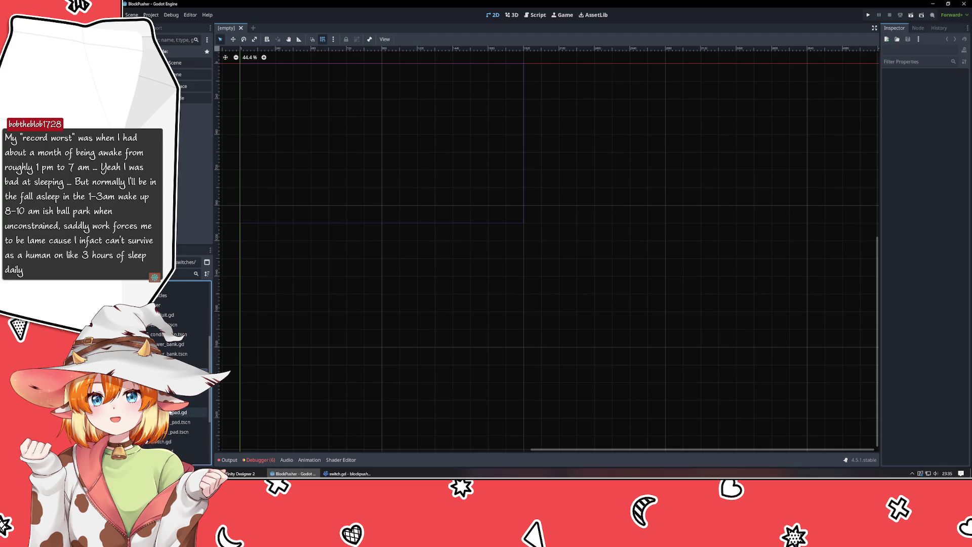
double_click(164, 441)
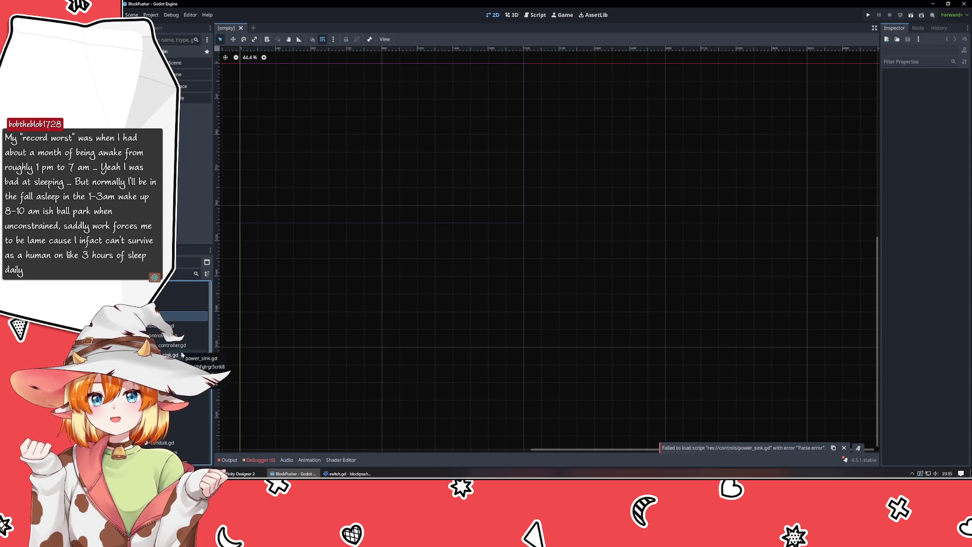
scroll(196, 427, down, 5)
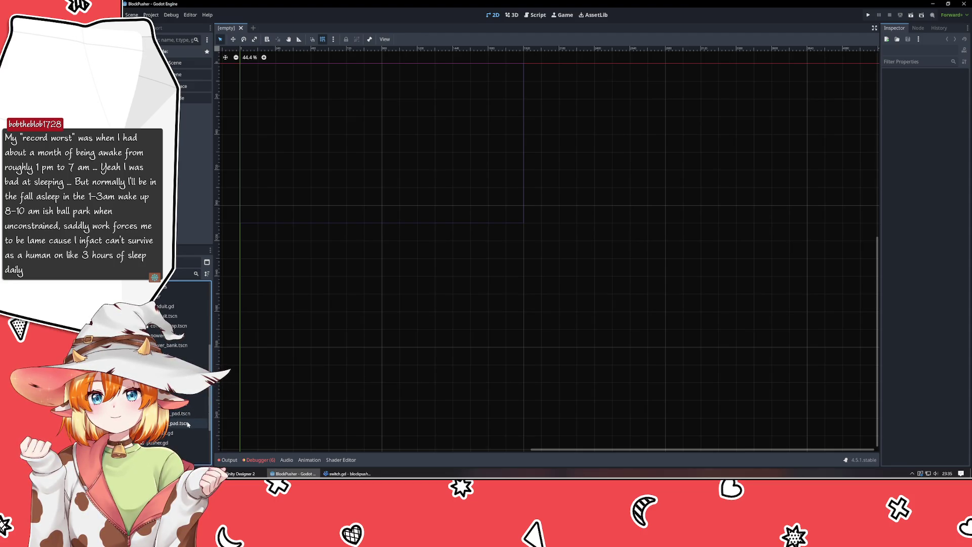
click(347, 473)
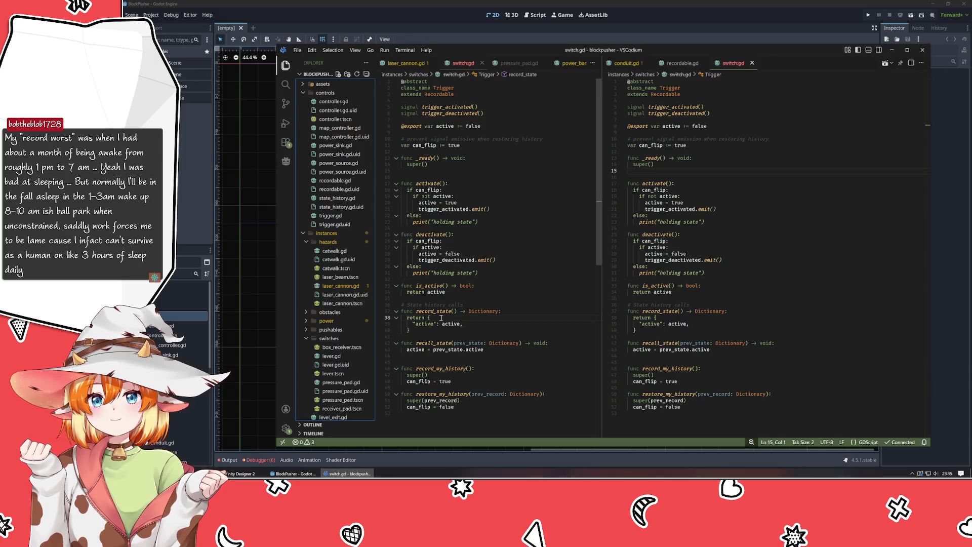
Close the switch.gd, recordable.gd, pressure_pad.gd and controller.gd tabs, keeping laser_cannon.gd and conduit.gd
middle_click(465, 66)
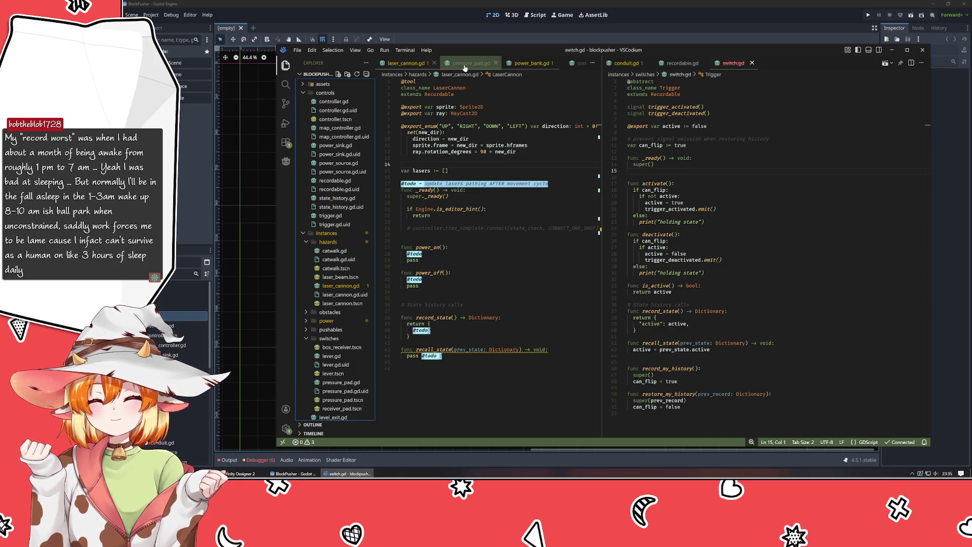
scroll(325, 273, up, 2)
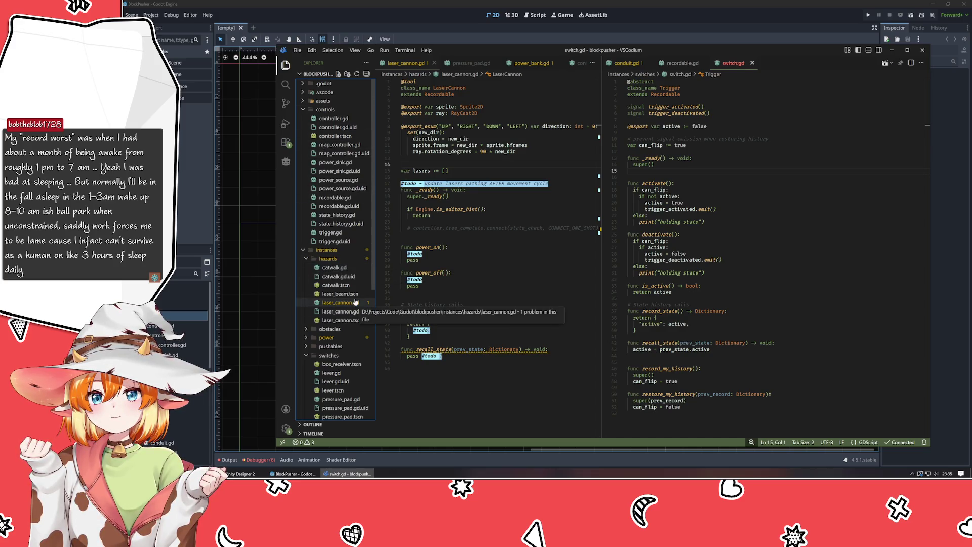
right_click(328, 113)
click(516, 257)
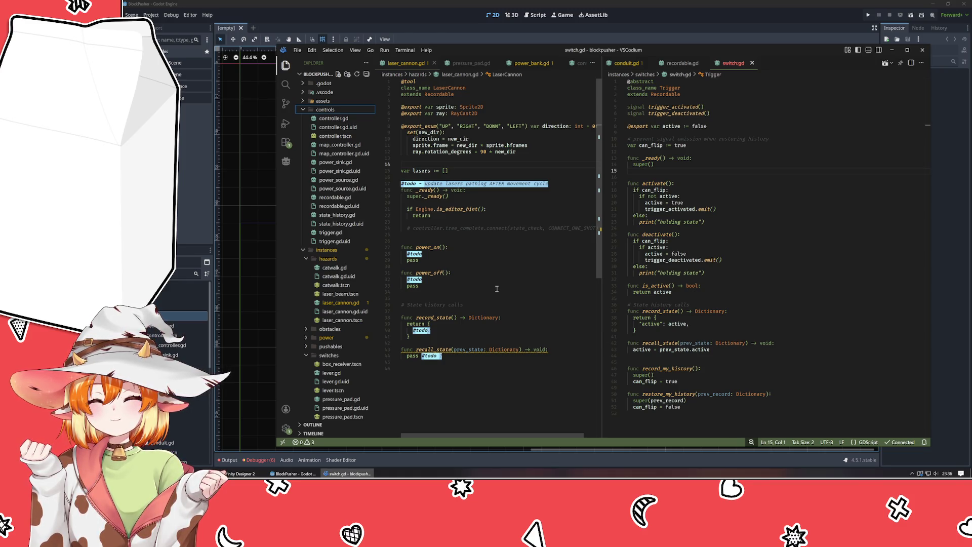
click(751, 63)
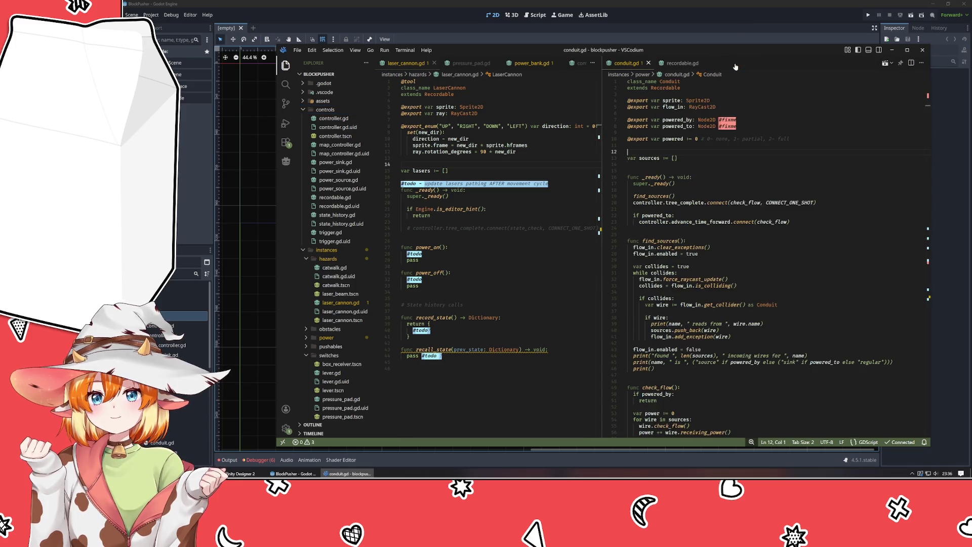
middle_click(685, 64)
middle_click(466, 64)
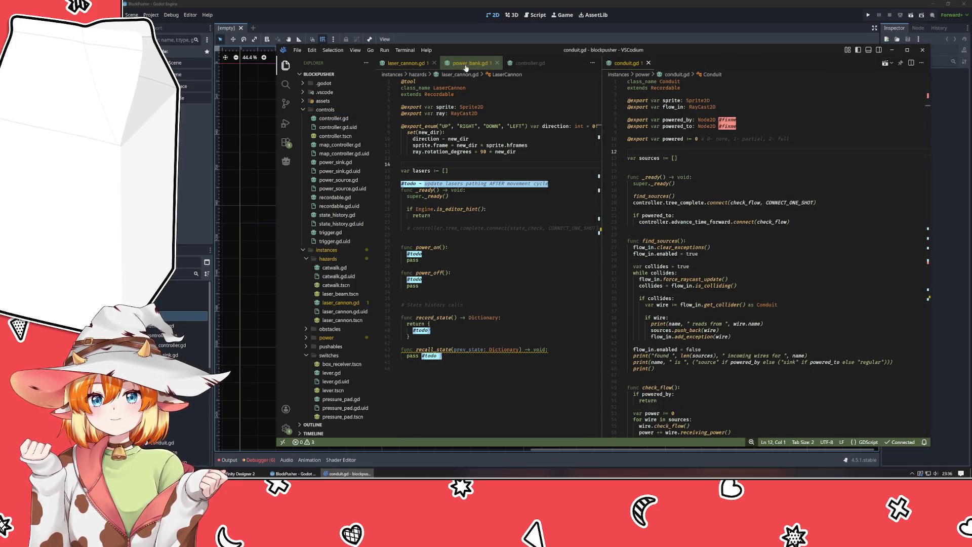
middle_click(526, 63)
click(500, 284)
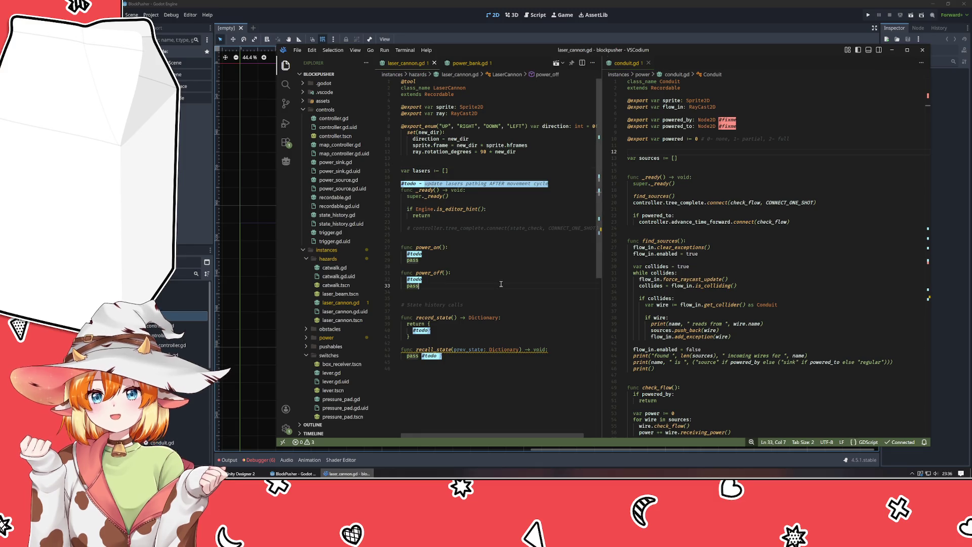
Search the project for 'activatable' and make door.gd extend PowerSink, then save it
key(ctrl+shift+f)
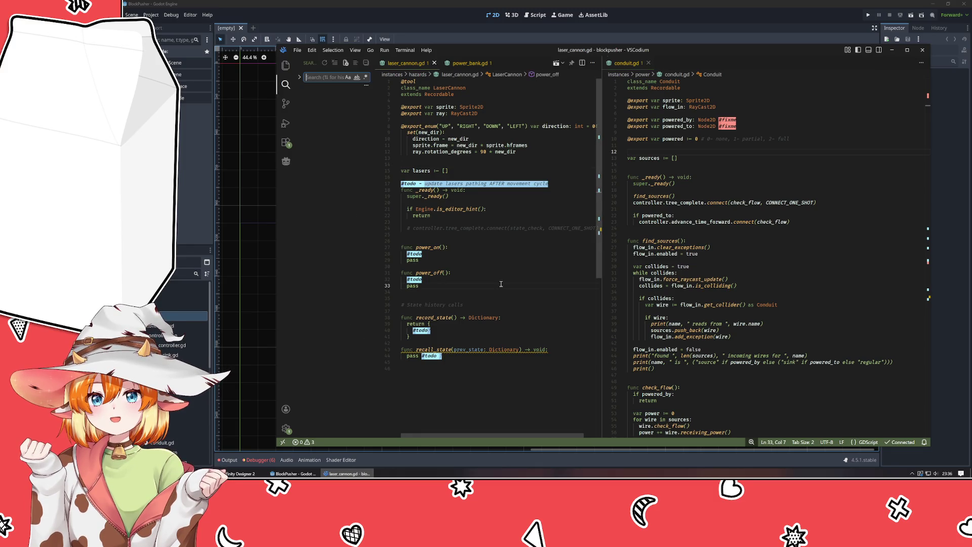
text(acti)
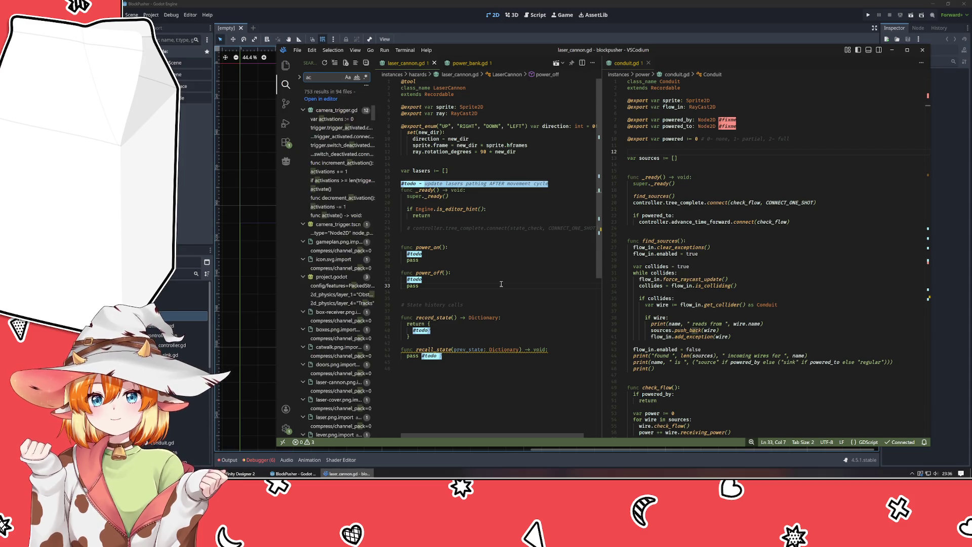
text(vatable)
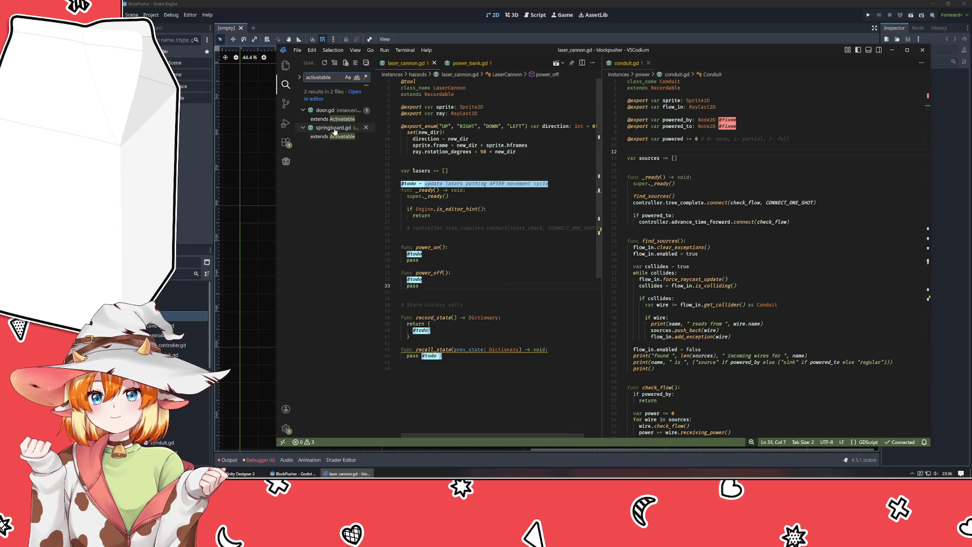
click(326, 110)
click(332, 120)
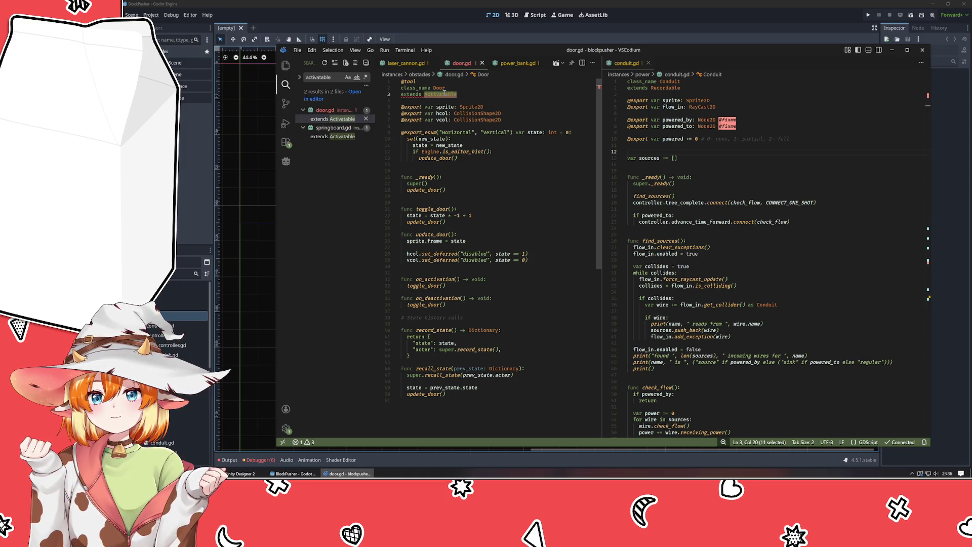
text(PowerS)
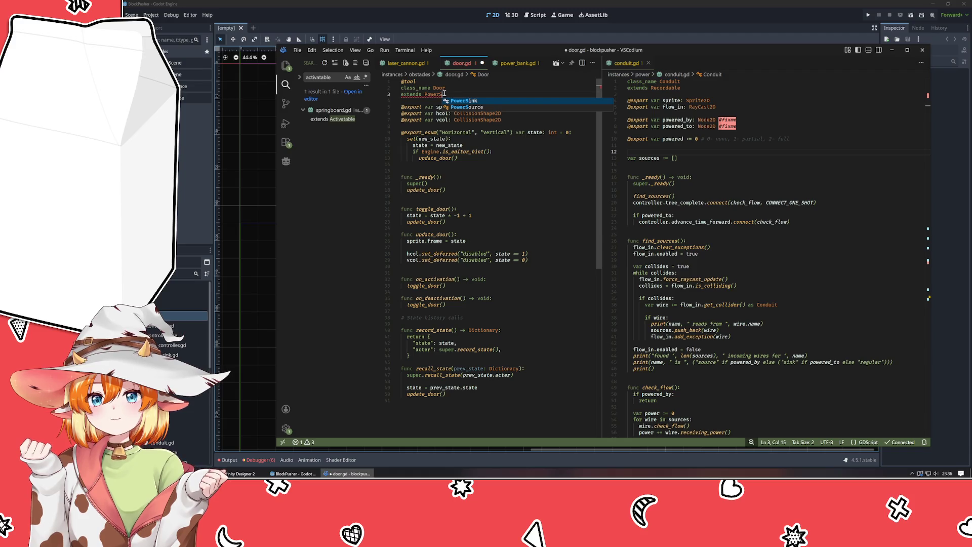
text(ink)
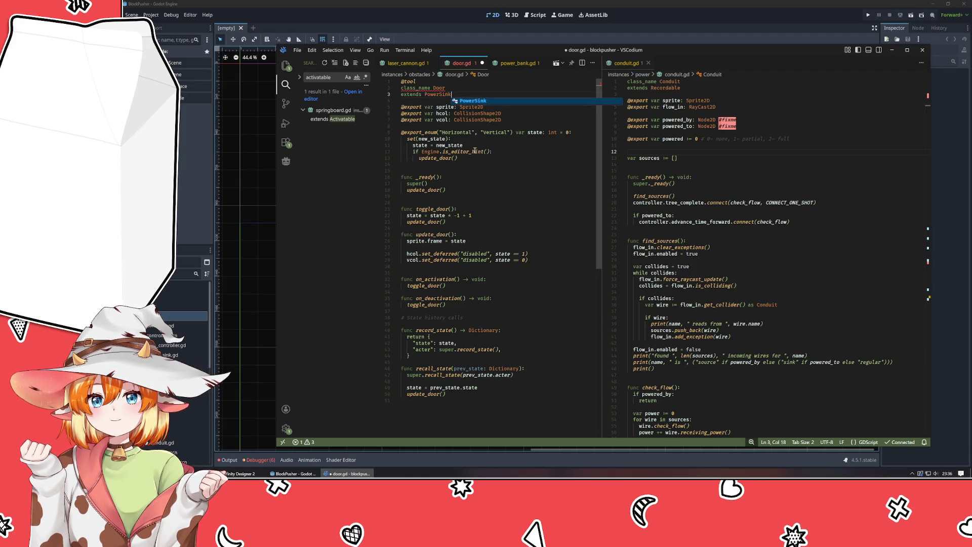
click(475, 150)
key(ctrl+s)
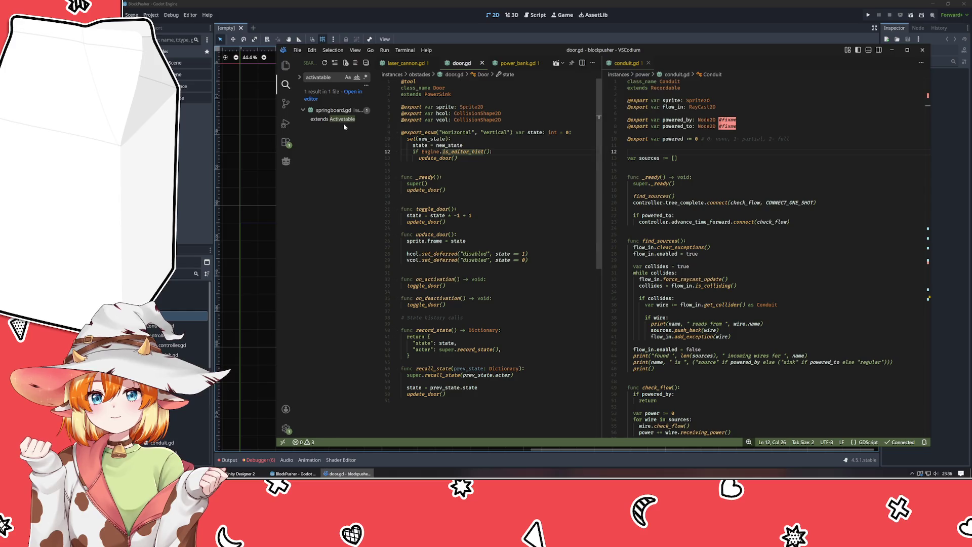
Make springboard.gd extend PowerSink, save it, and close both files
click(341, 120)
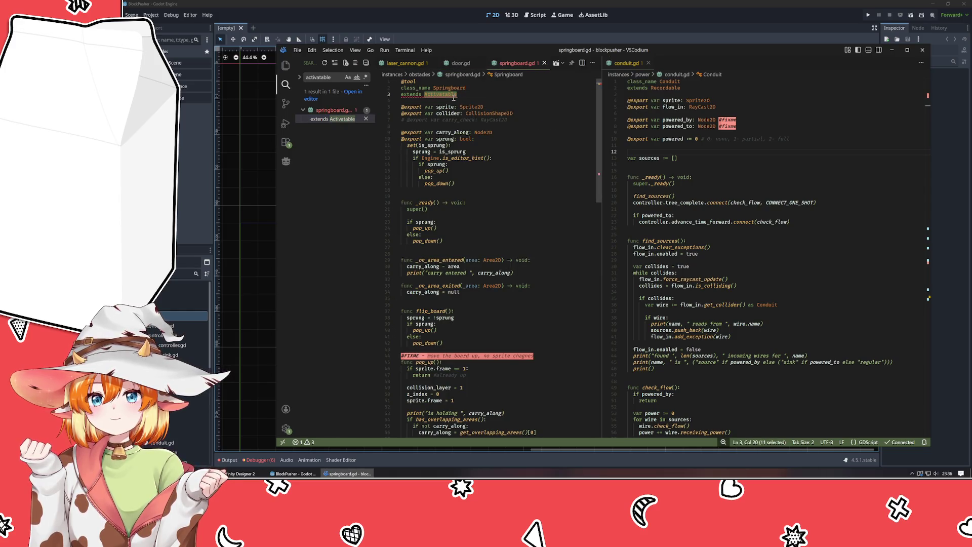
text(PowerSin)
click(452, 100)
key(ctrl+s)
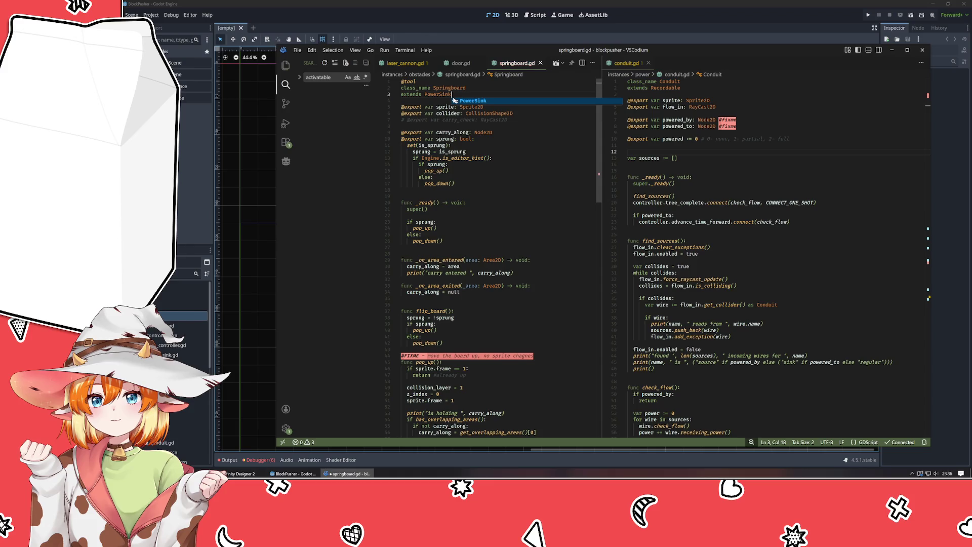
click(492, 205)
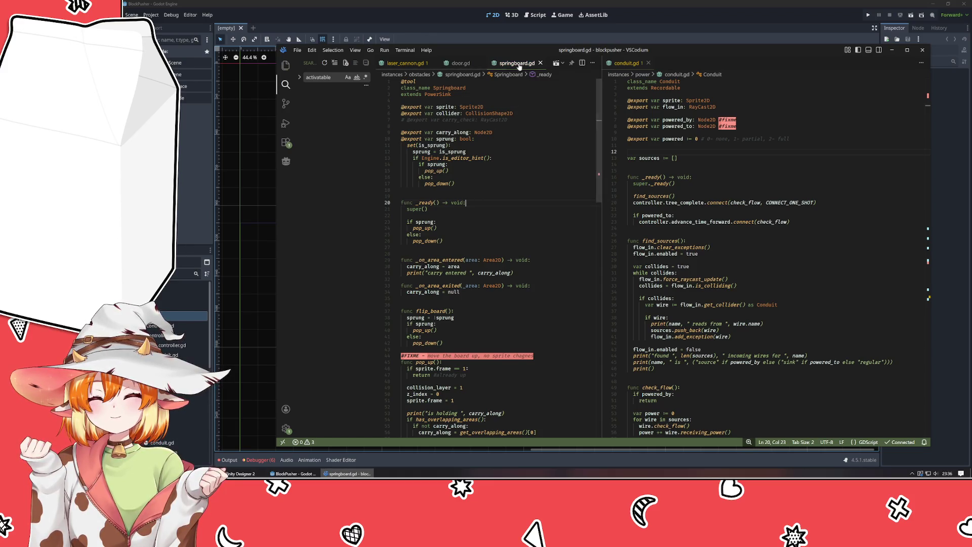
key(ctrl+w)
key(ctrl+w)
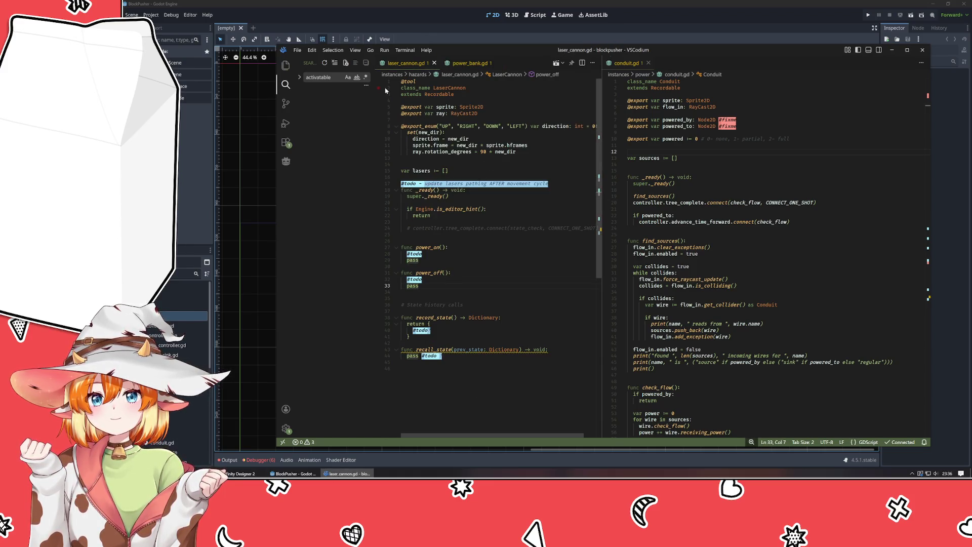
Change laser_cannon.gd's base class from Recordable to PowerSink
click(441, 95)
double_click(442, 95)
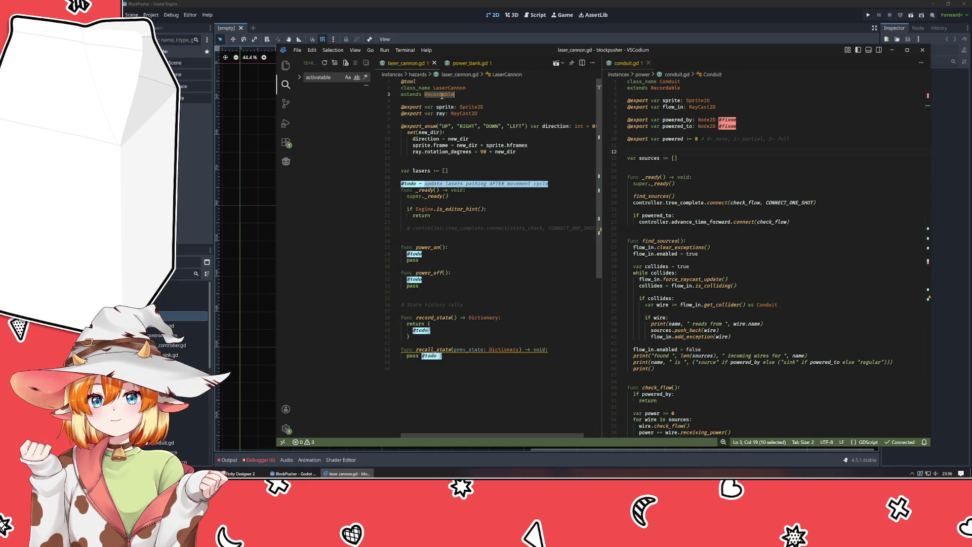
text(PowerSink)
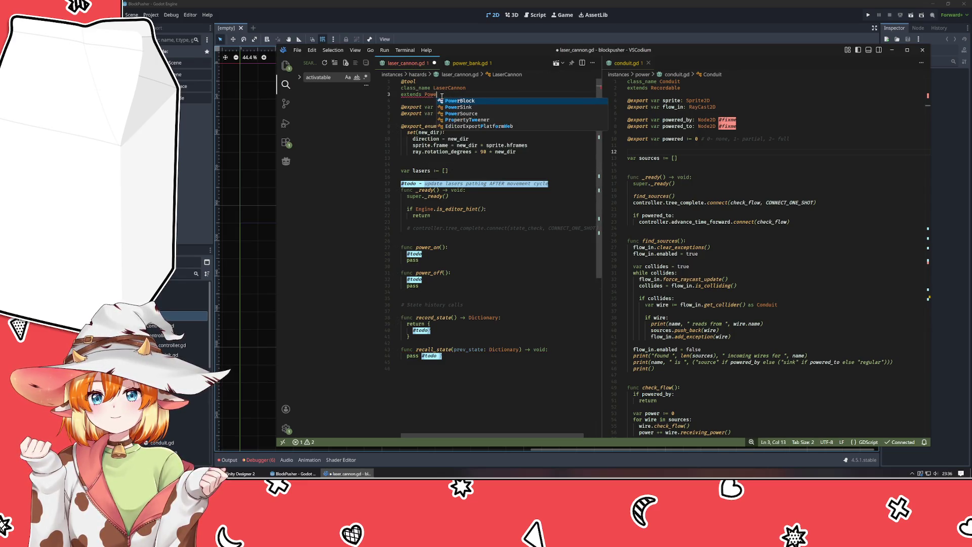
click(477, 228)
Rename the power_on and power_off stubs to on_activation and on_deactivation
mouse_move(453, 91)
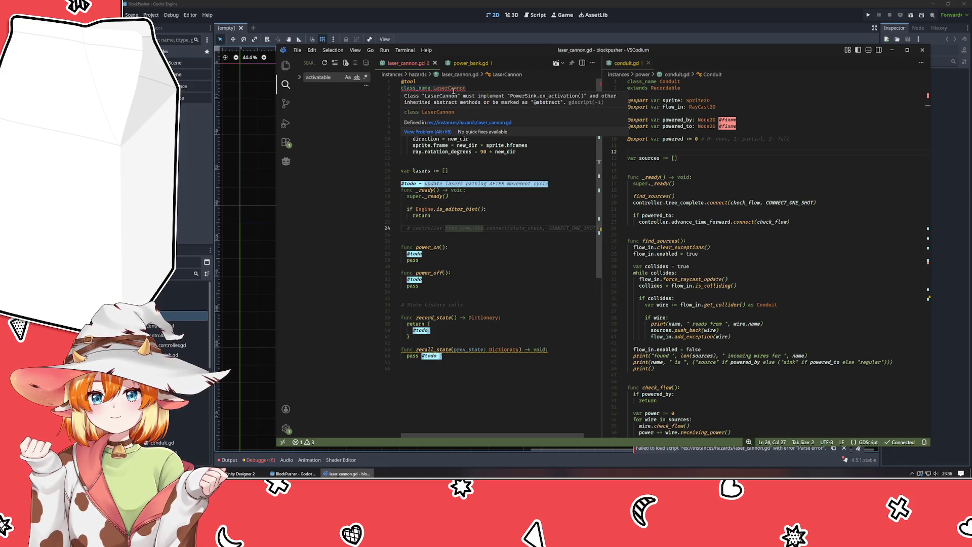
double_click(428, 247)
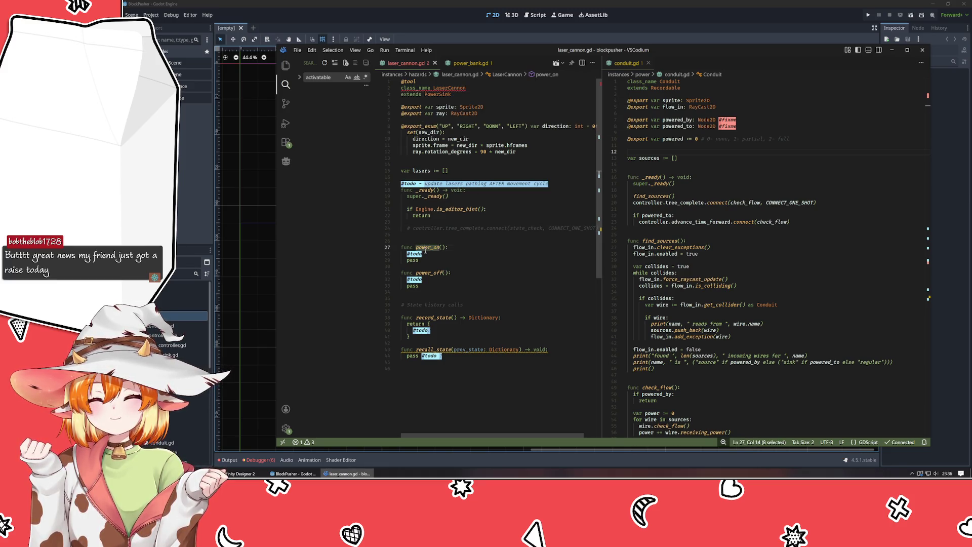
text(on_activat)
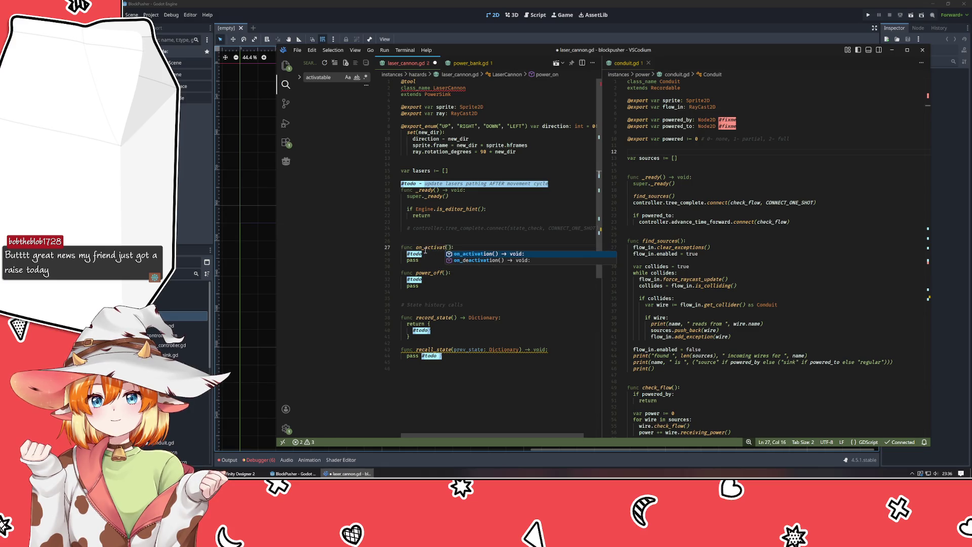
text(ion)
key(Escape)
key(Down)
key(Down)
key(Down)
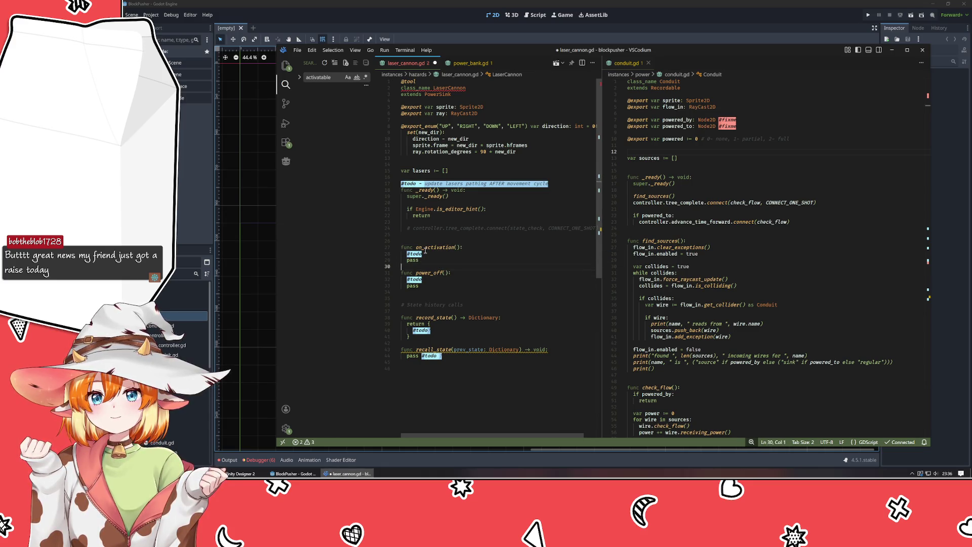
key(Down)
key(ctrl+Right)
key(ctrl+shift+Left)
text(on_)
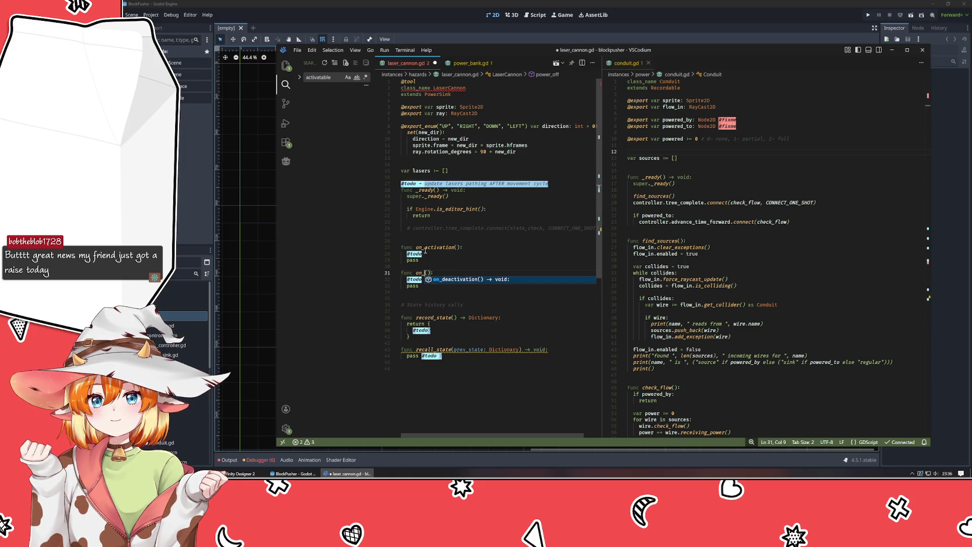
key(Tab)
key(BackSpace)
key(BackSpace)
key(BackSpace)
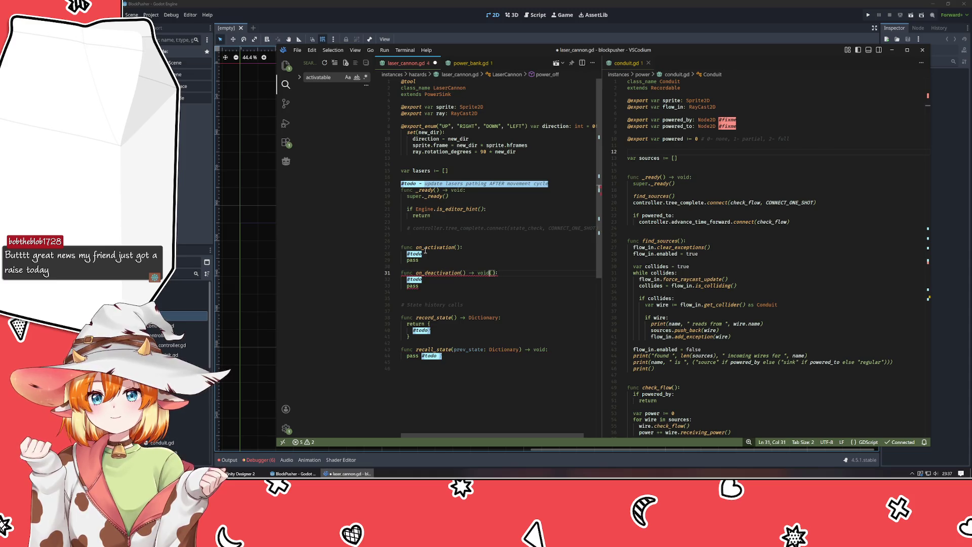
key(BackSpace)
key(BackSpace)
key(BackSpace)
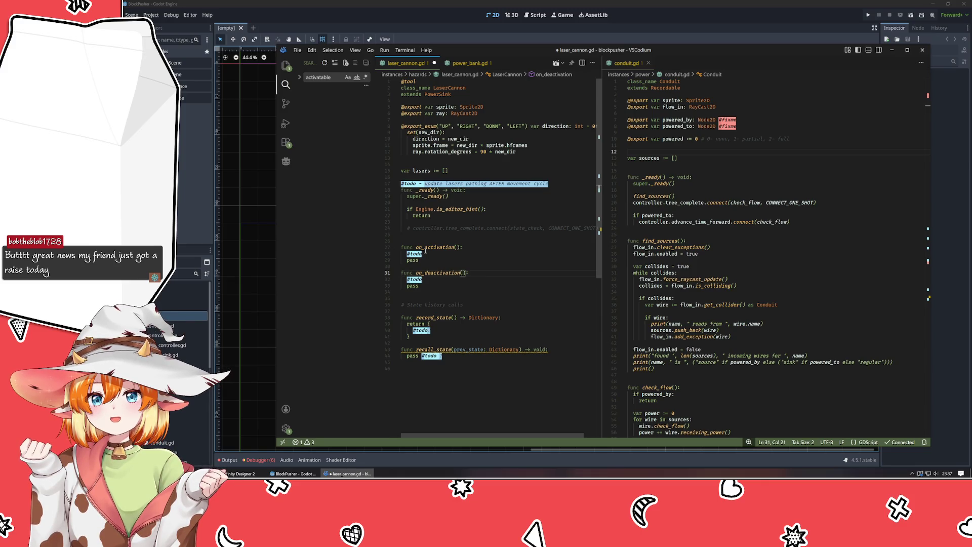
Search the project for 'switch' and retype power_sink.gd's triggers array as Array[Trigger]
double_click(319, 77)
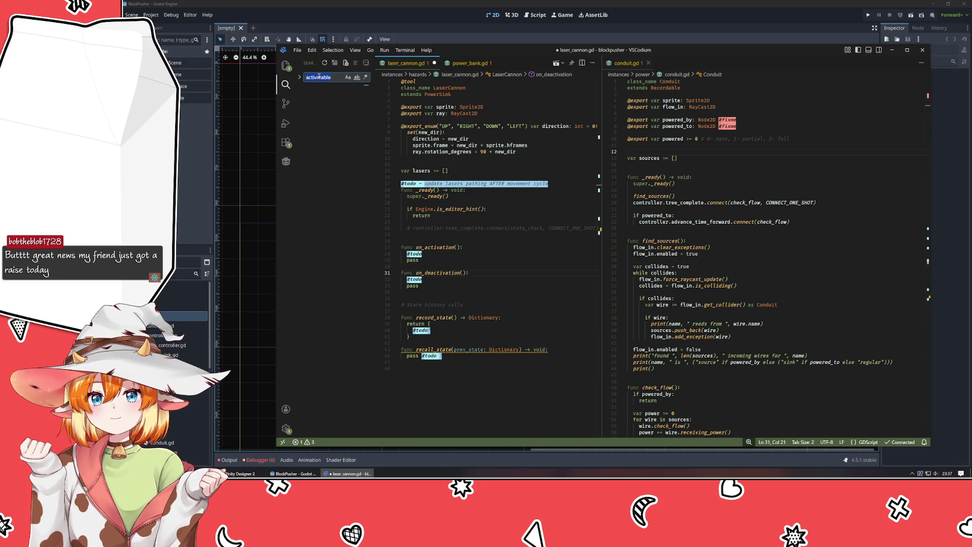
text(switch)
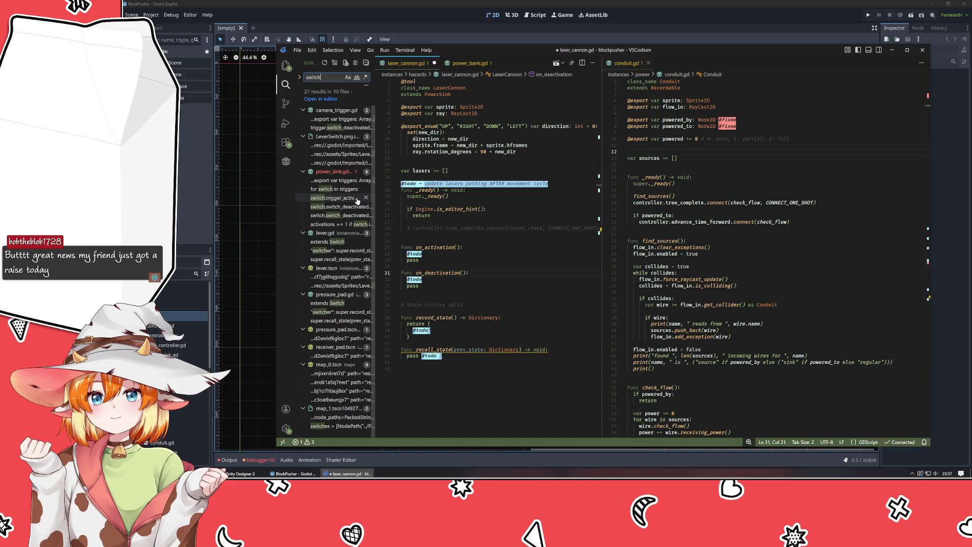
click(325, 191)
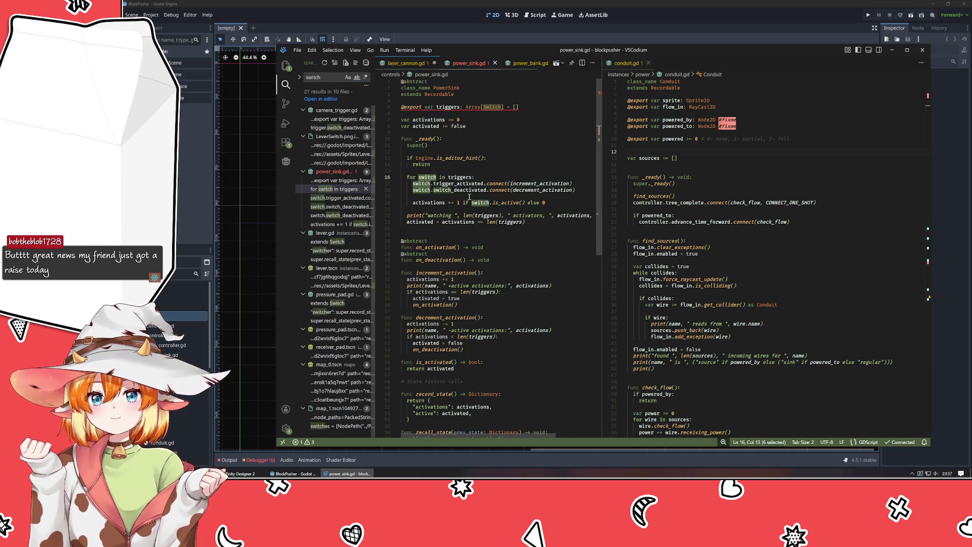
double_click(493, 107)
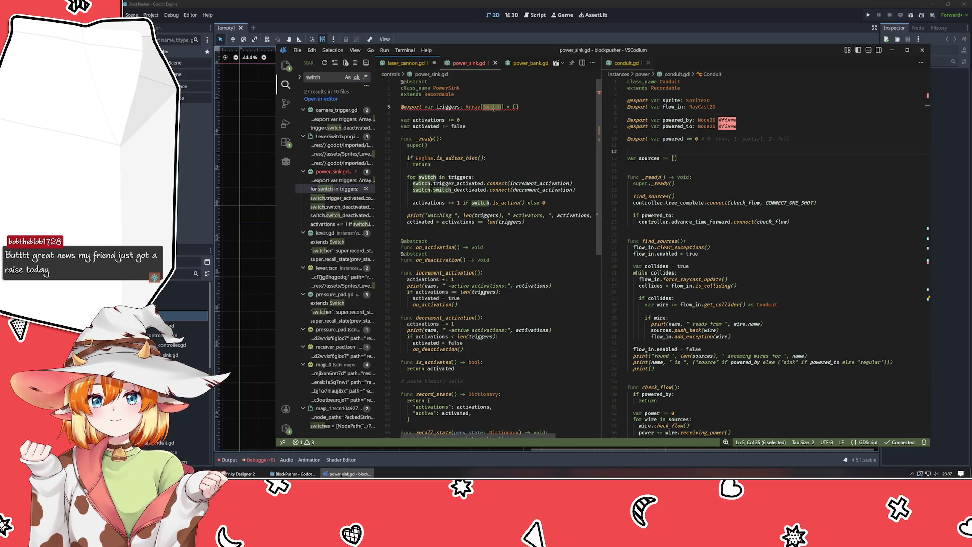
text(Trigger)
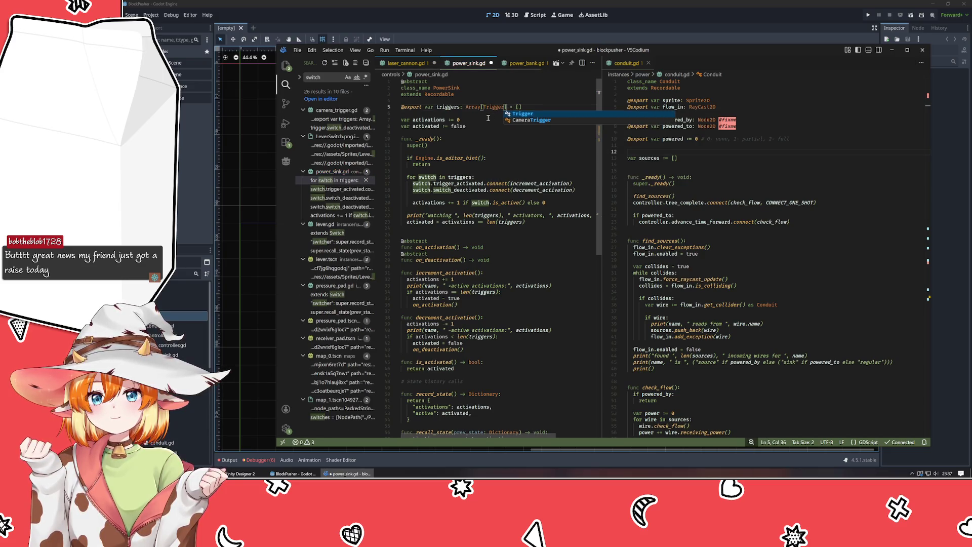
click(498, 159)
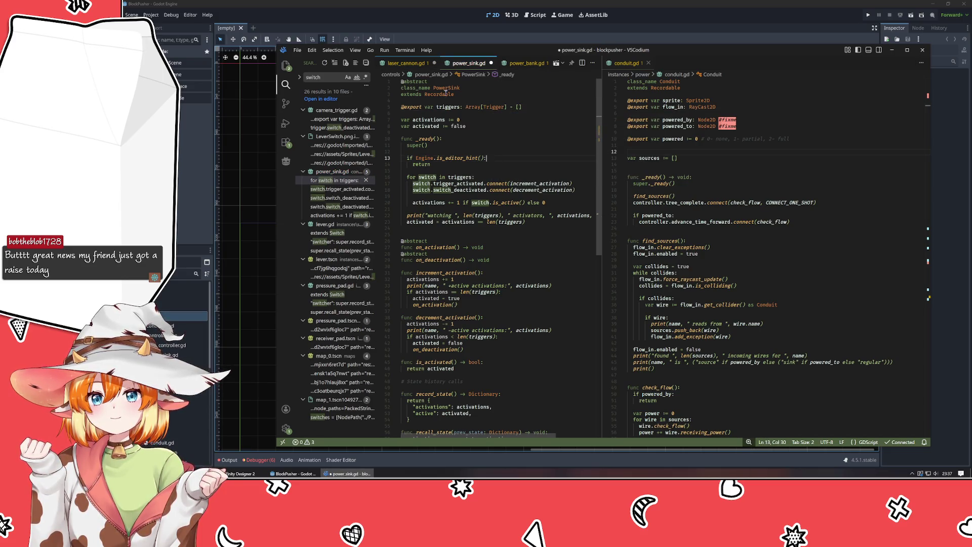
Rename the loop variable switch to trigger on line 16
double_click(426, 178)
text(trigger)
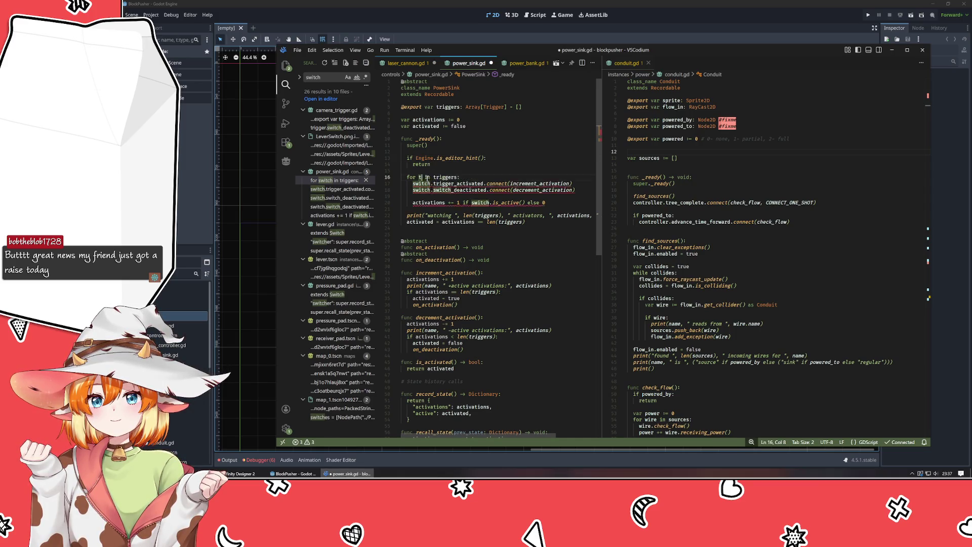
double_click(428, 178)
key(ctrl+c)
key(BackSpace)
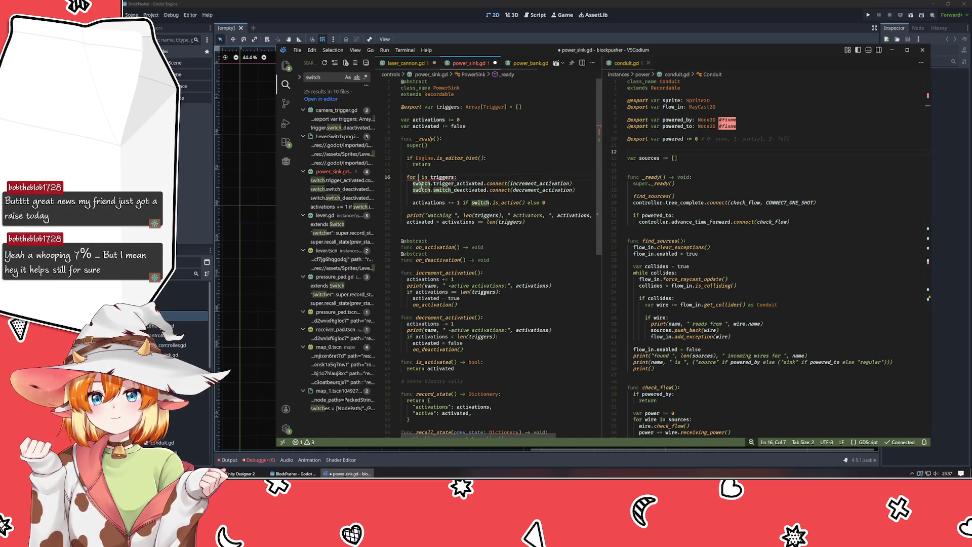
key(ctrl+z)
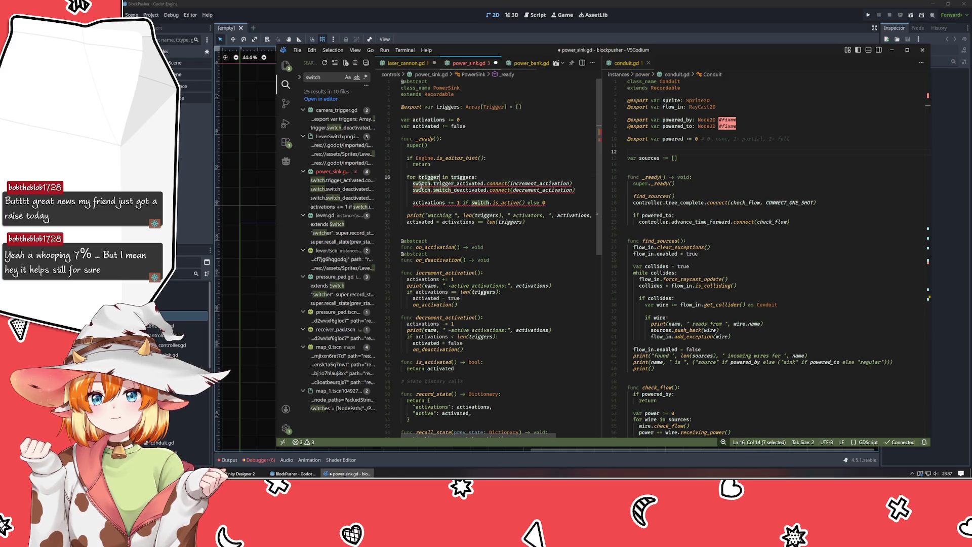
Use trigger, trigger_deactivated and trigger.is_active() in the loop's connections and activation count
double_click(420, 183)
key(ctrl+v)
double_click(421, 190)
key(ctrl+v)
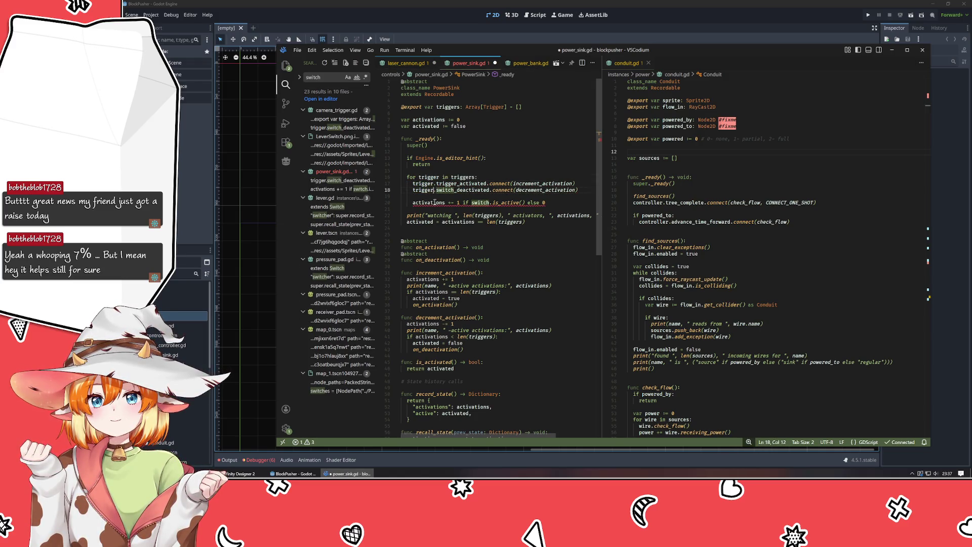
drag(455, 190, 436, 190)
text(trigger)
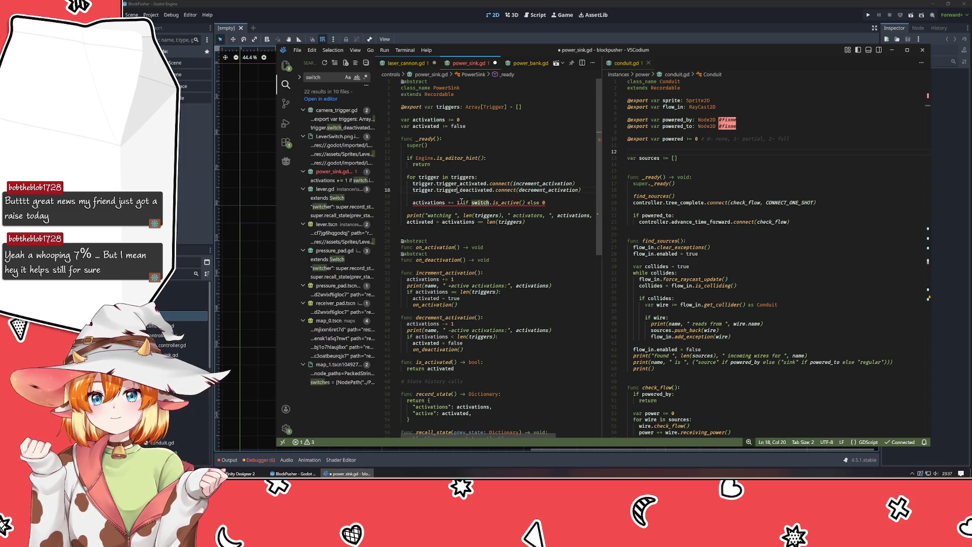
double_click(480, 202)
key(ctrl+v)
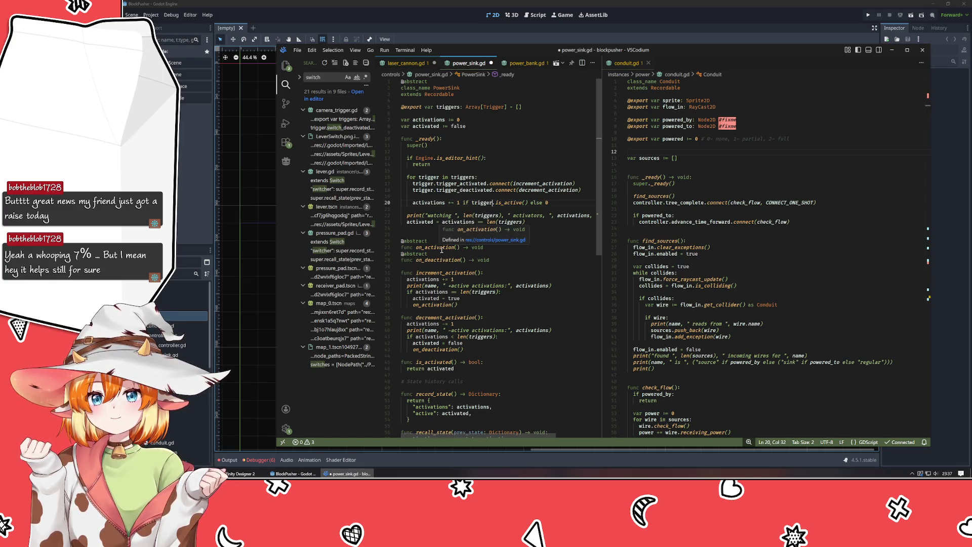
Check the new trigger_activated and trigger_deactivated lines and save power_sink.gd
click(459, 189)
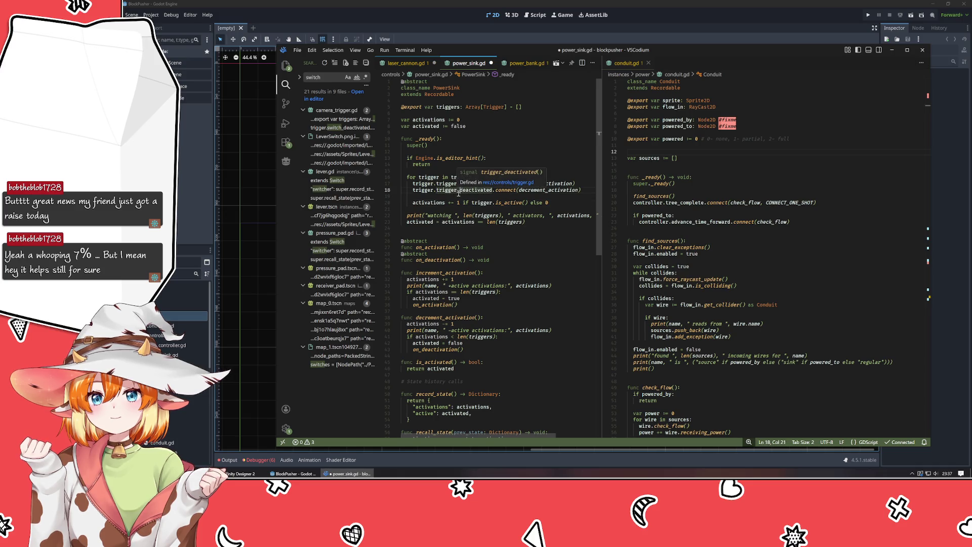
click(450, 183)
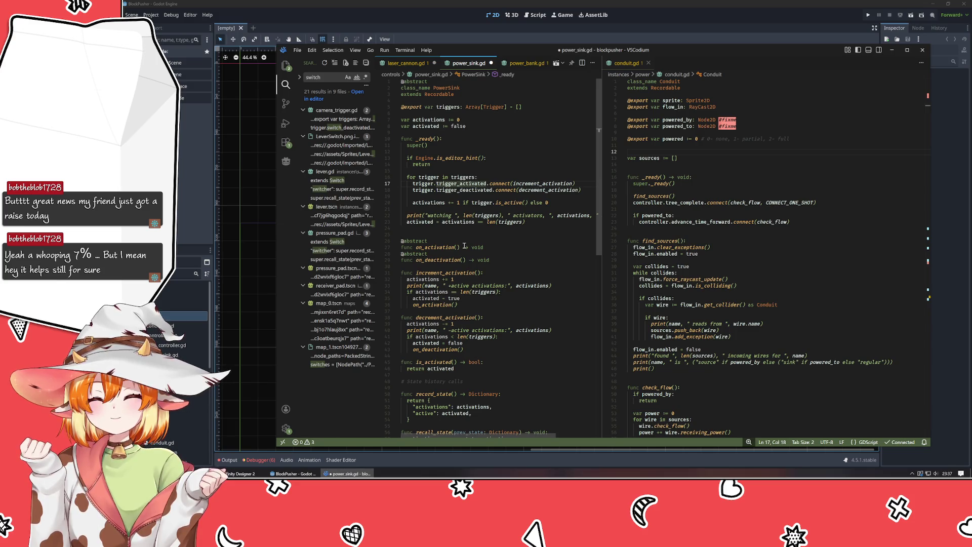
click(653, 171)
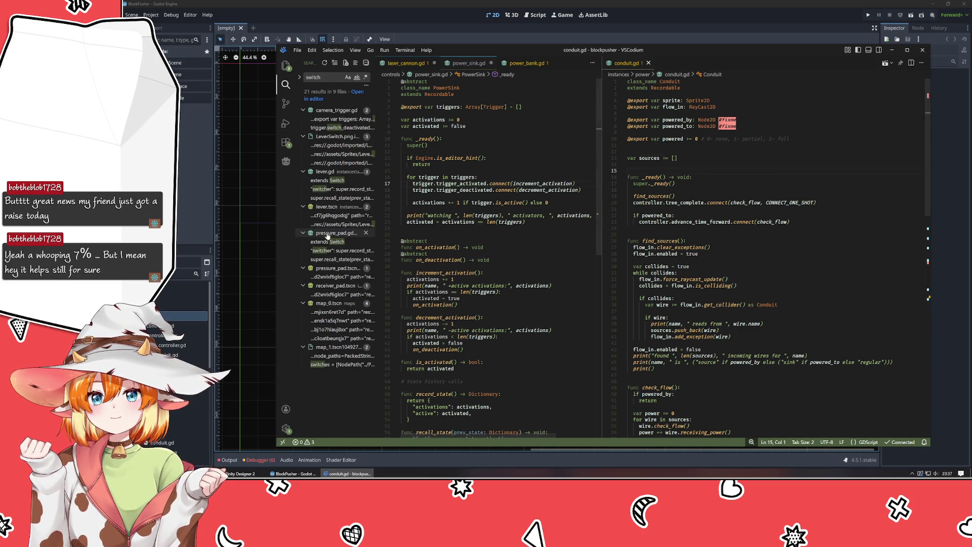
click(286, 66)
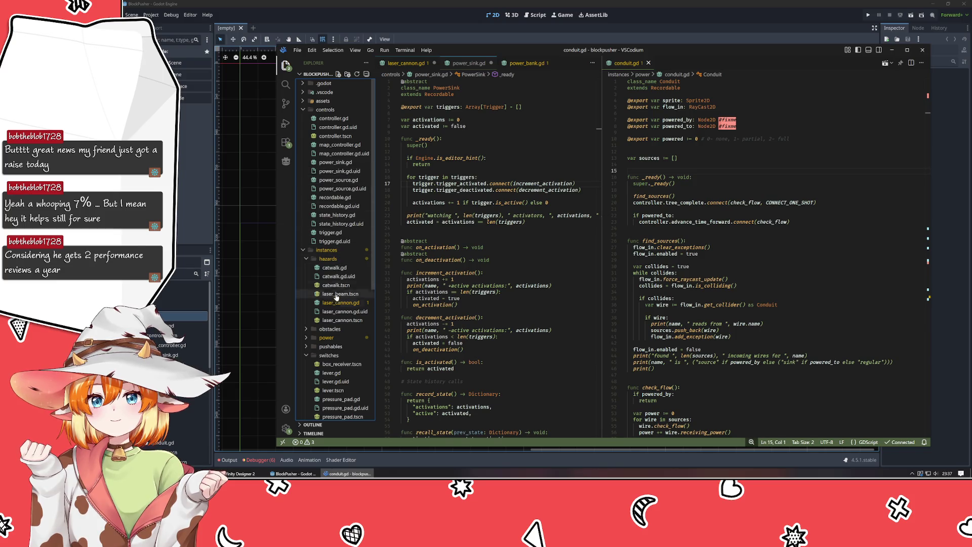
Open trigger.gd beside power_sink.gd for reference and save power_sink.gd
click(330, 233)
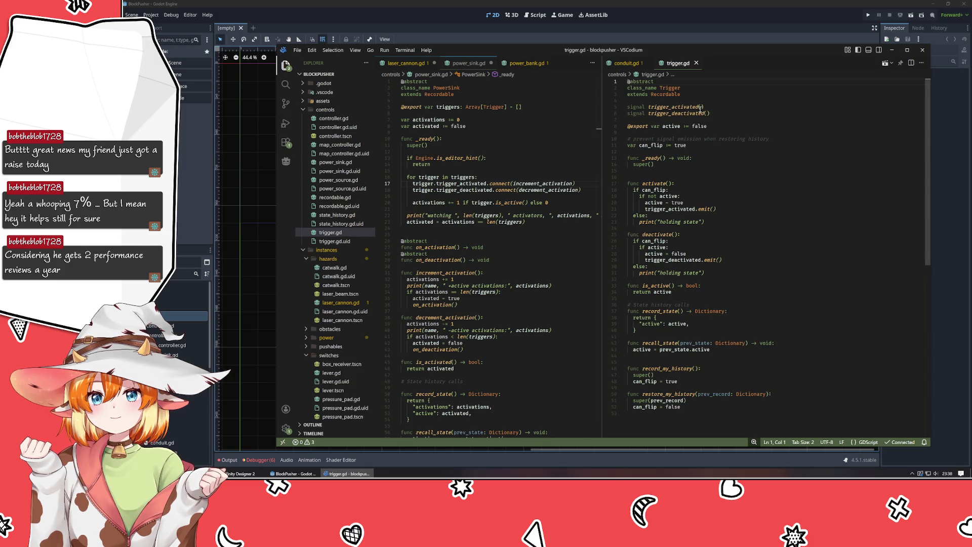
scroll(741, 268, down, 2)
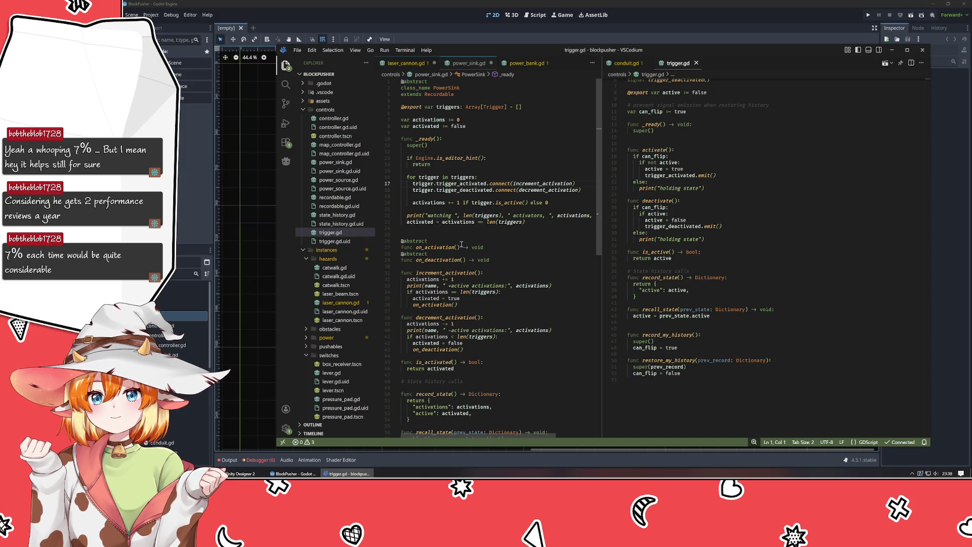
click(523, 135)
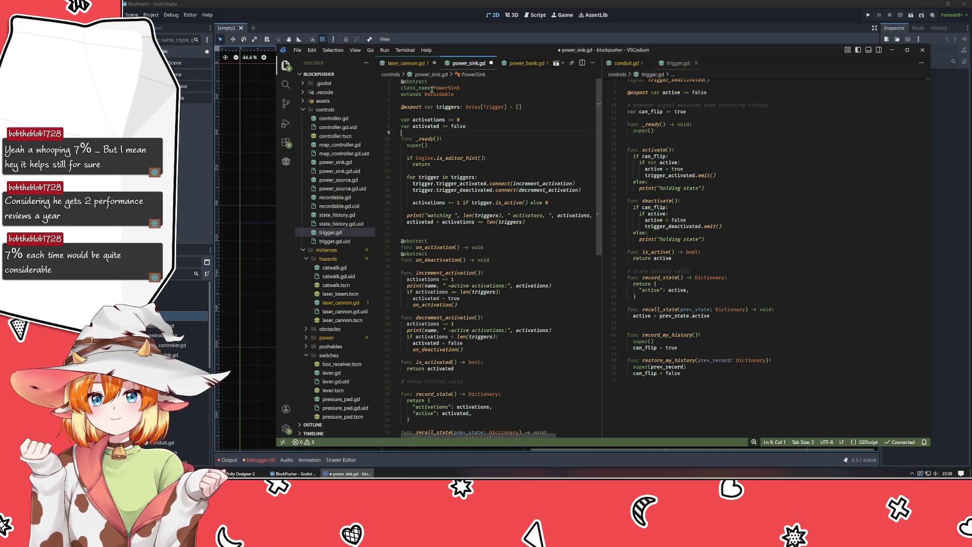
scroll(471, 219, down, 6)
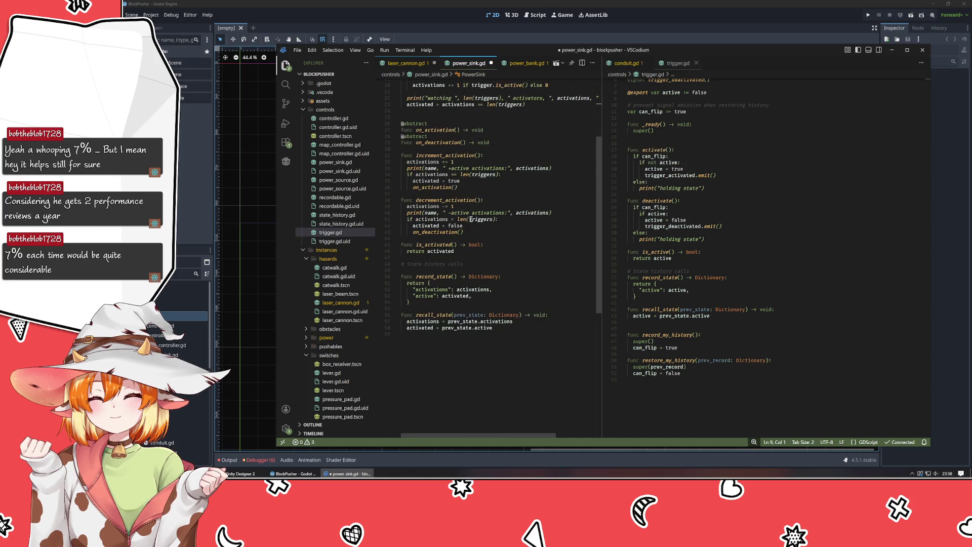
click(511, 245)
key(ctrl+s)
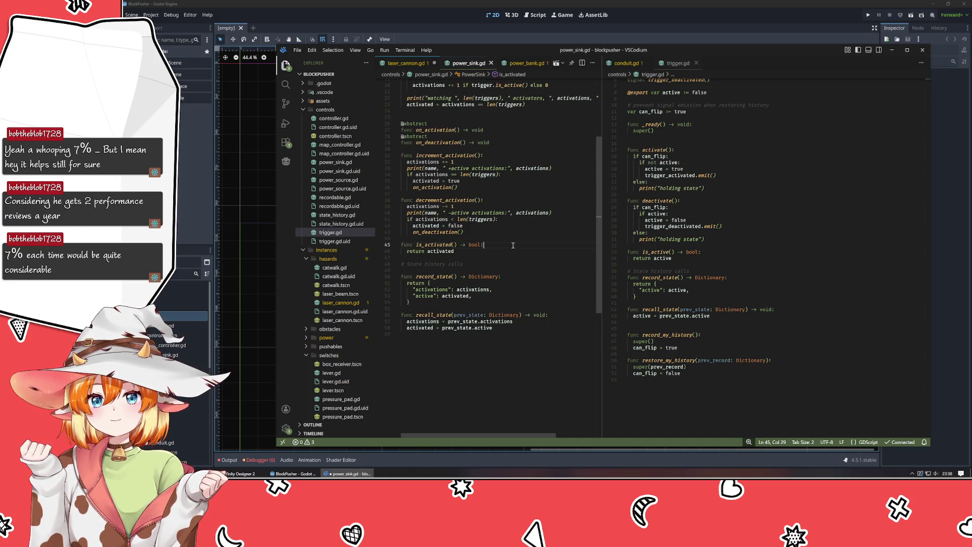
Bring back the project-wide switch search, now at 21 results in 9 files
click(420, 61)
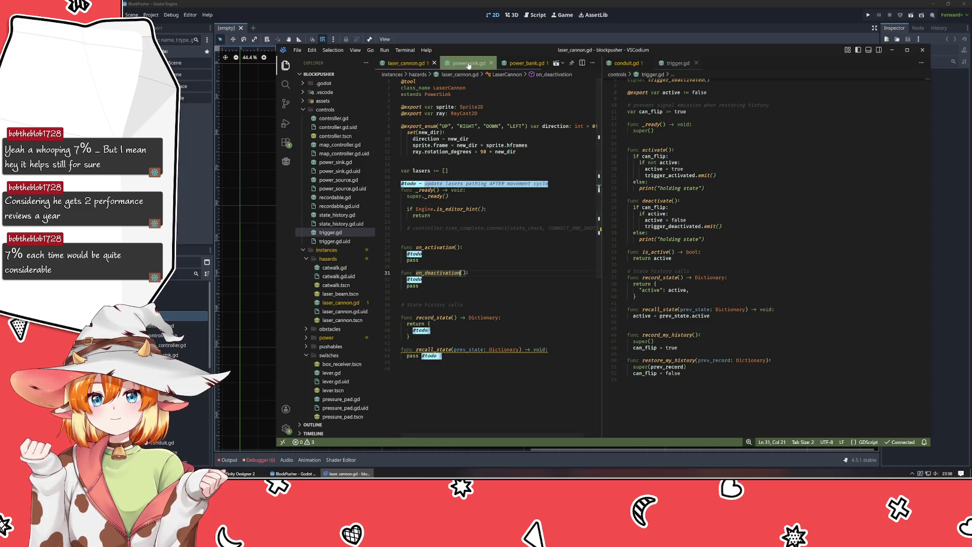
click(469, 63)
click(285, 84)
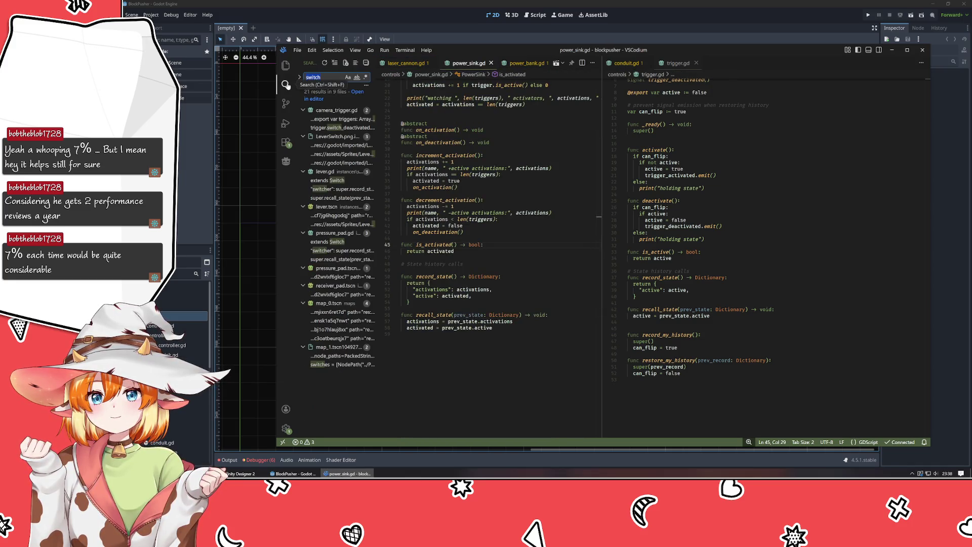
In camera_trigger.gd, use Array[Trigger] and trigger_deactivated on line 19, then save
click(335, 127)
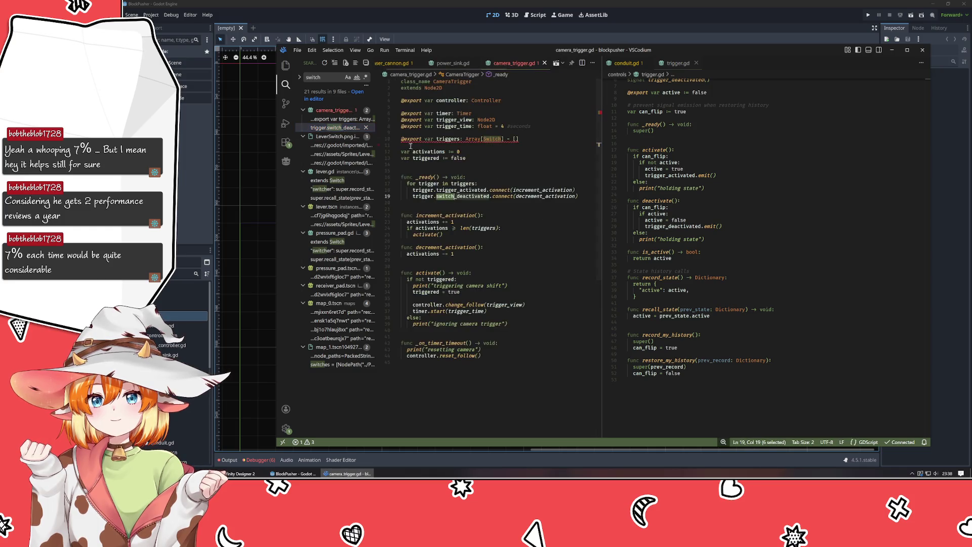
double_click(491, 139)
text(Trigger)
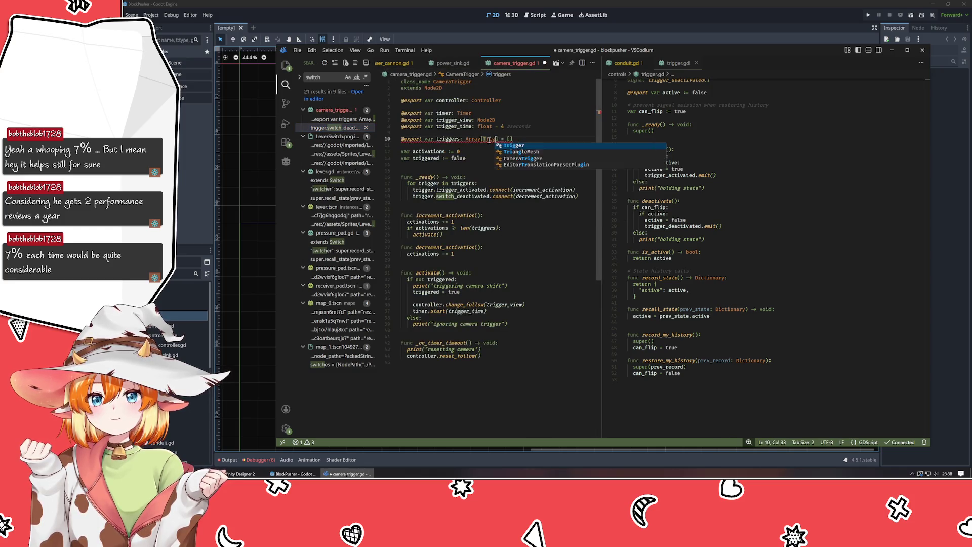
click(454, 196)
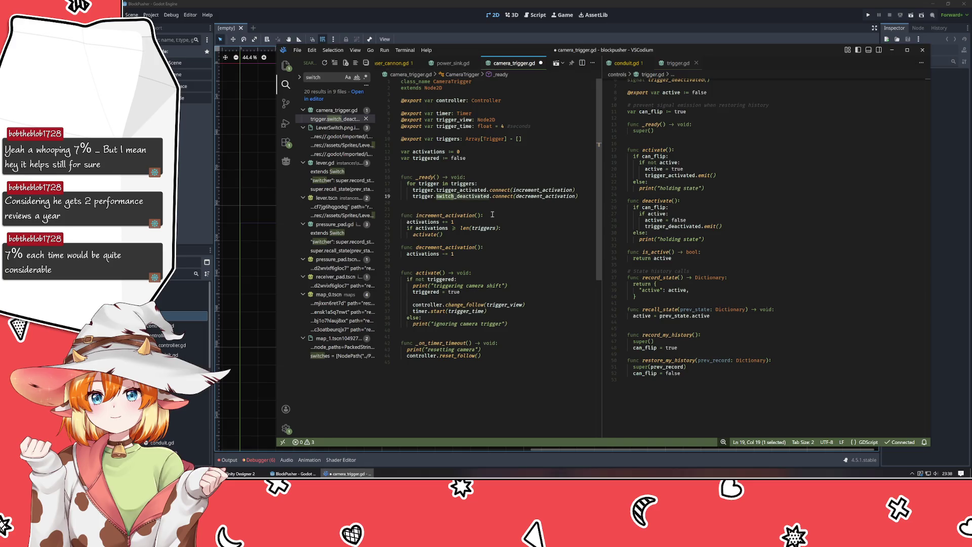
key(ctrl+BackSpace)
text(trigger)
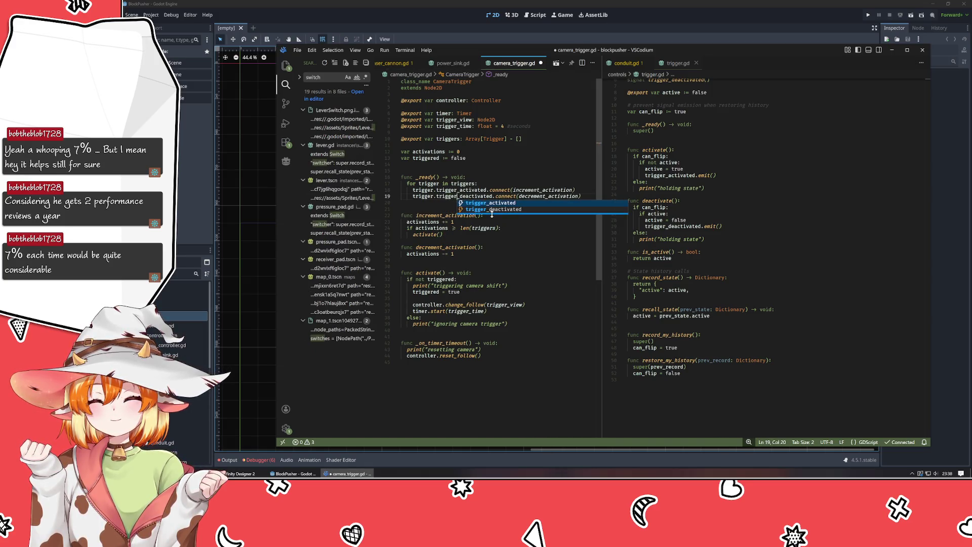
click(498, 274)
key(ctrl+s)
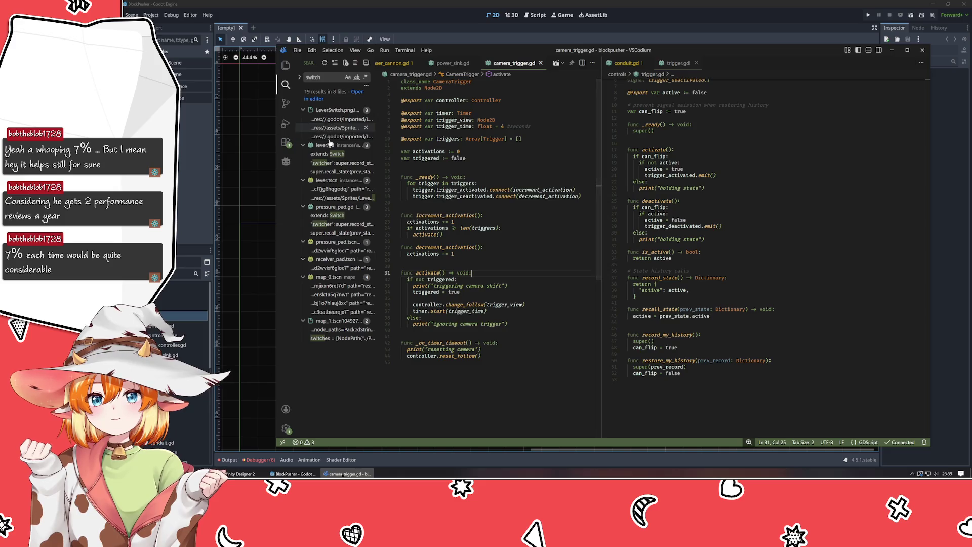
Make pressure_pad.gd extend Trigger instead of Switch and save it
click(334, 215)
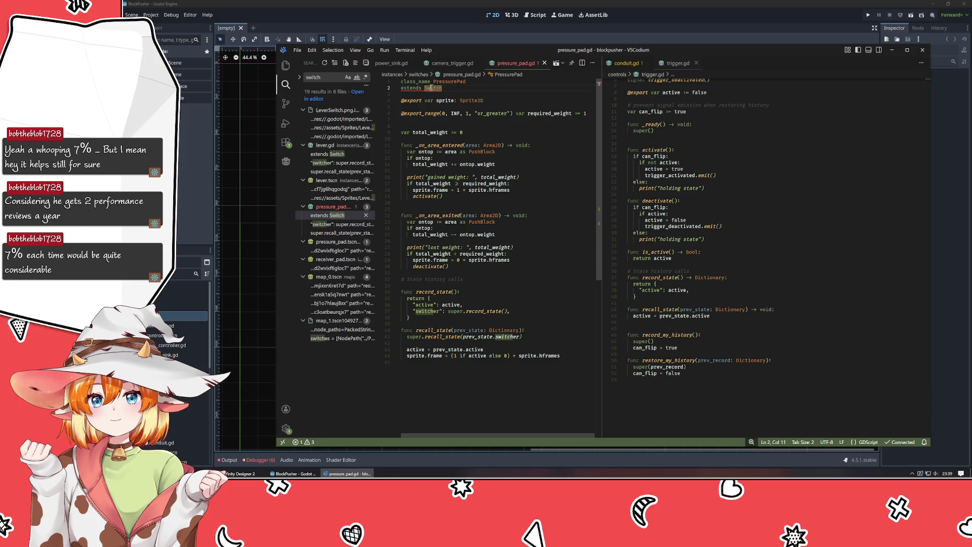
text(Trigger)
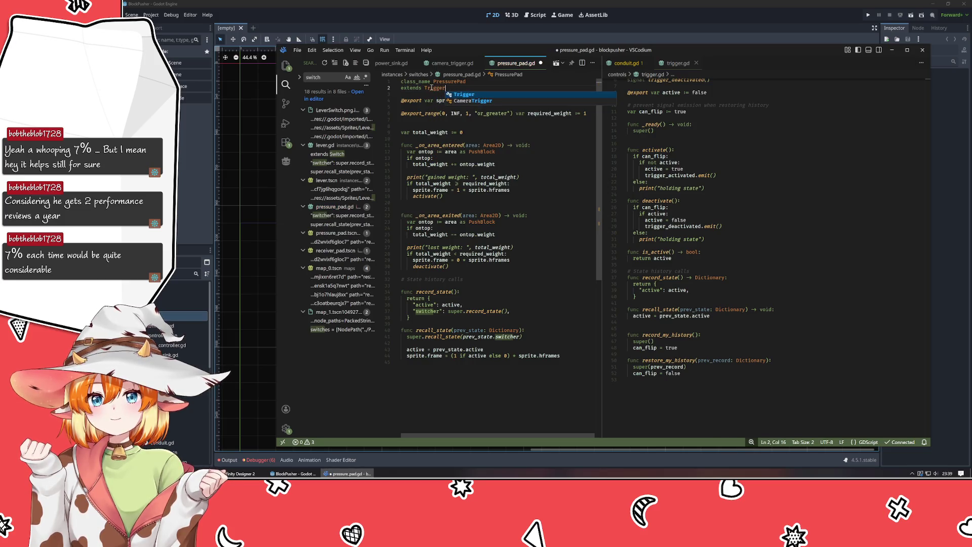
click(495, 130)
scroll(806, 176, up, 2)
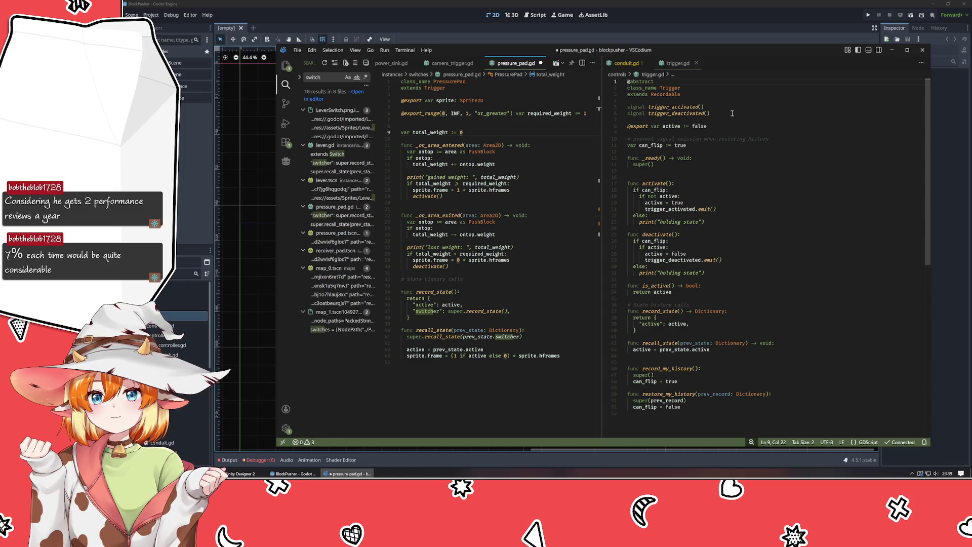
click(504, 124)
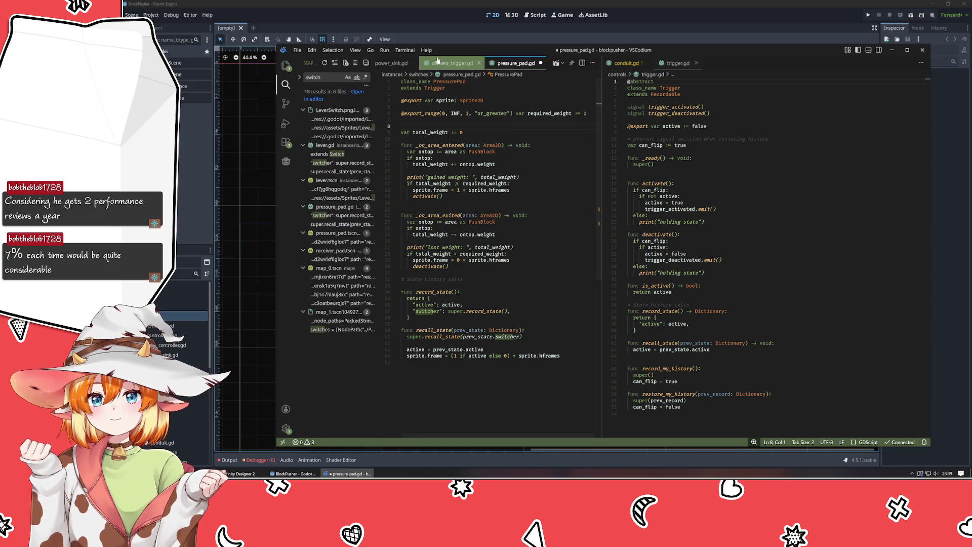
scroll(461, 64, up, 2)
scroll(462, 66, down, 3)
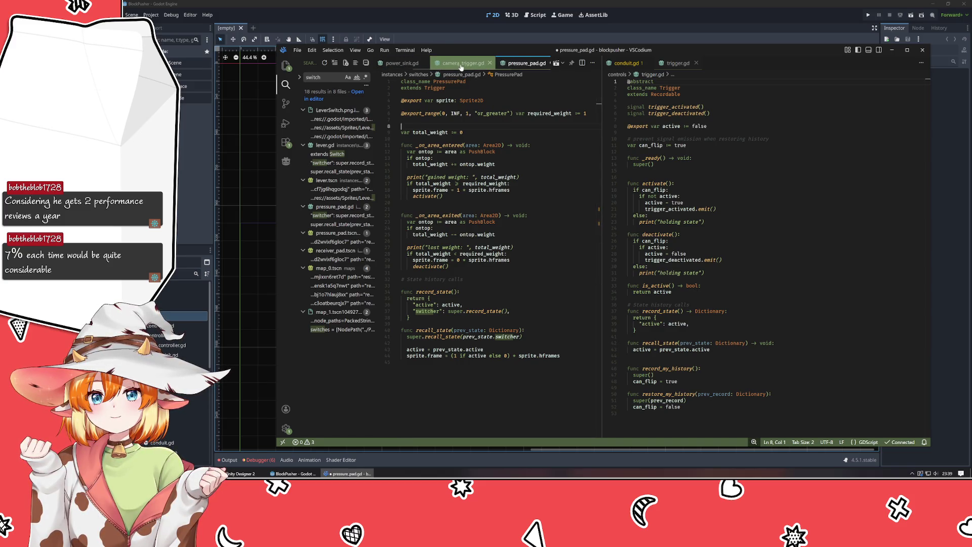
key(ctrl+s)
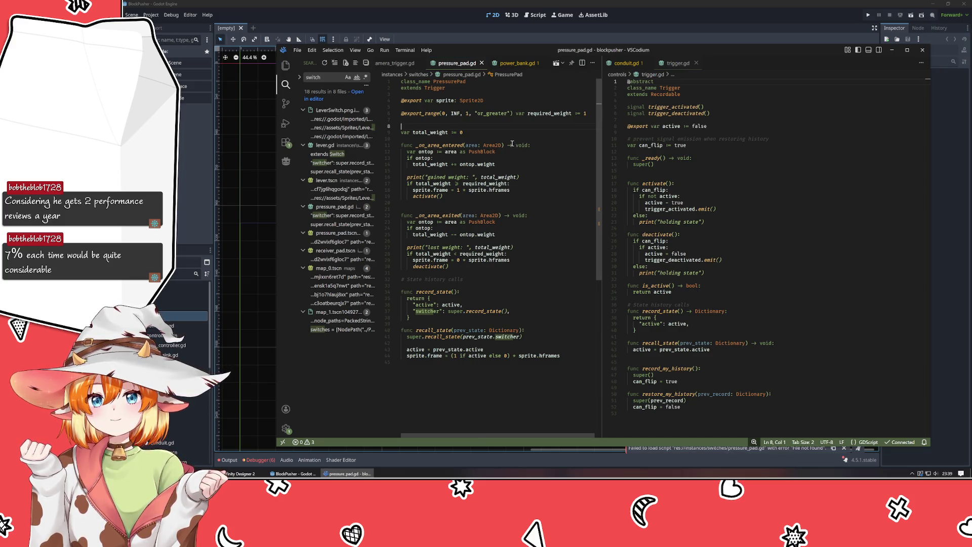
Look through the open scripts and close the camera_trigger.gd tab
click(517, 62)
click(455, 62)
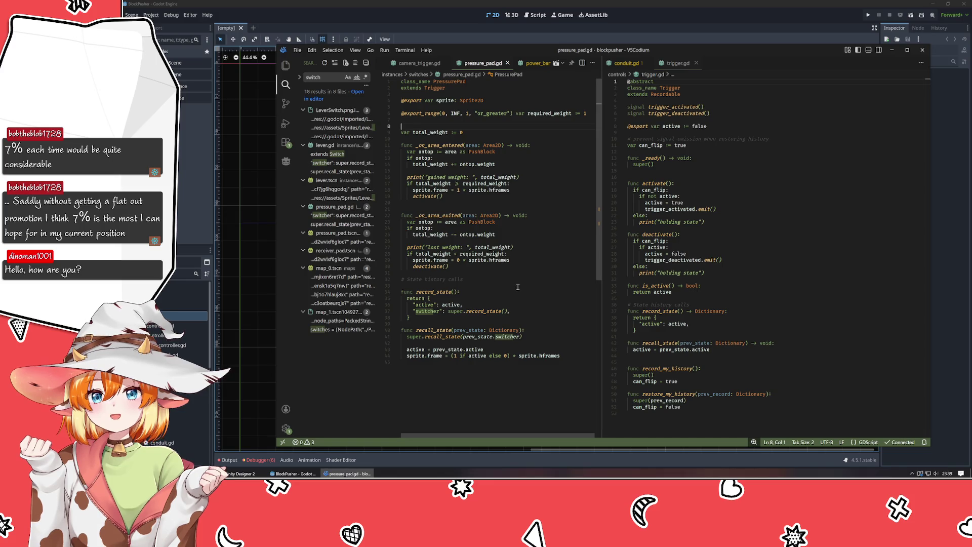
scroll(513, 63, up, 3)
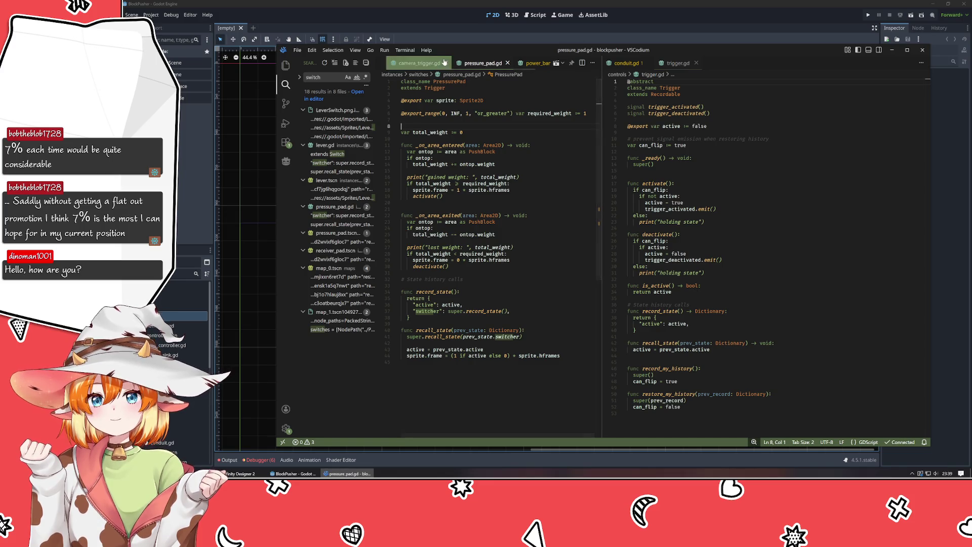
click(513, 63)
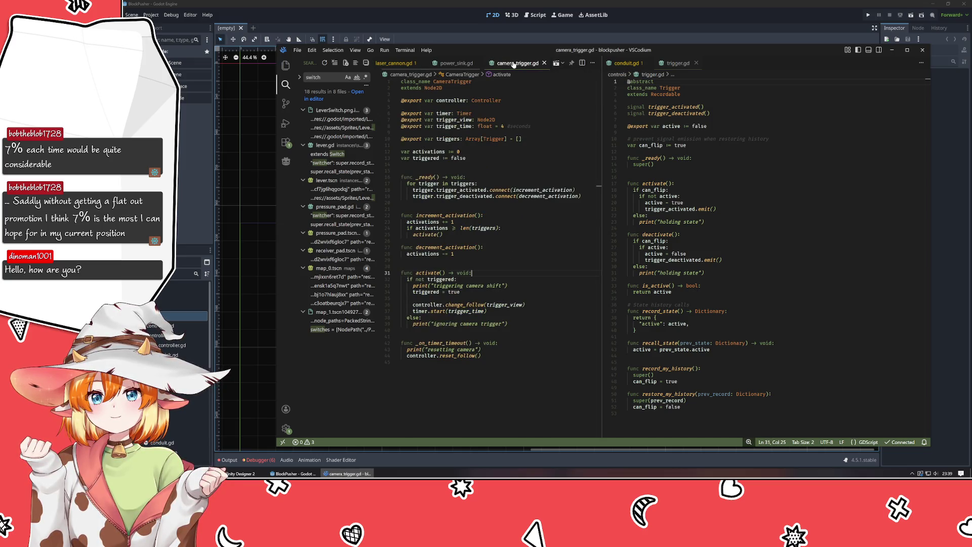
middle_click(513, 64)
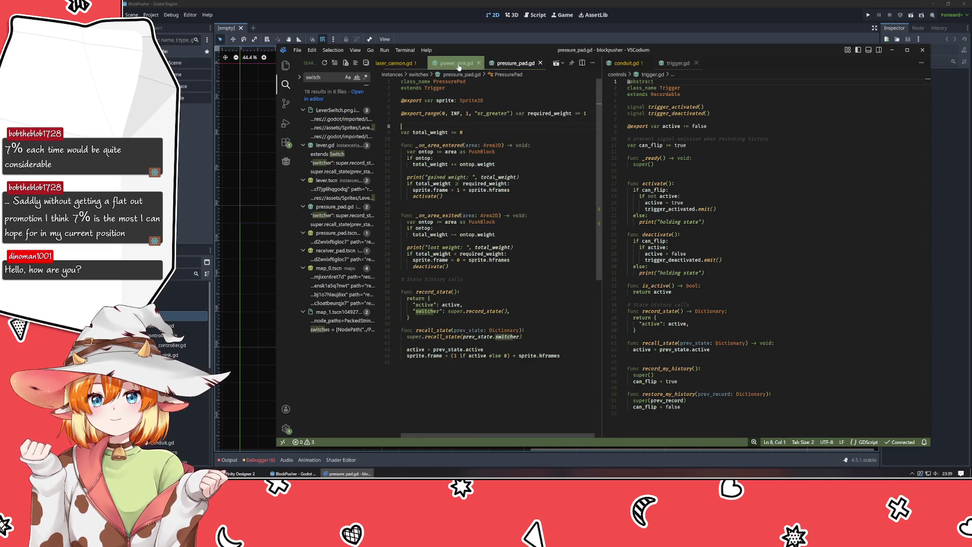
click(454, 65)
scroll(508, 280, up, 6)
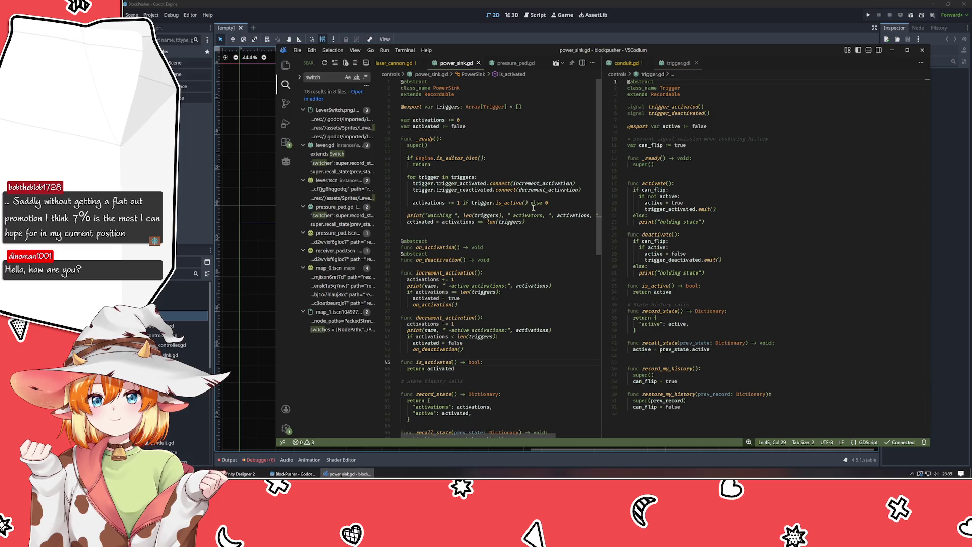
click(506, 63)
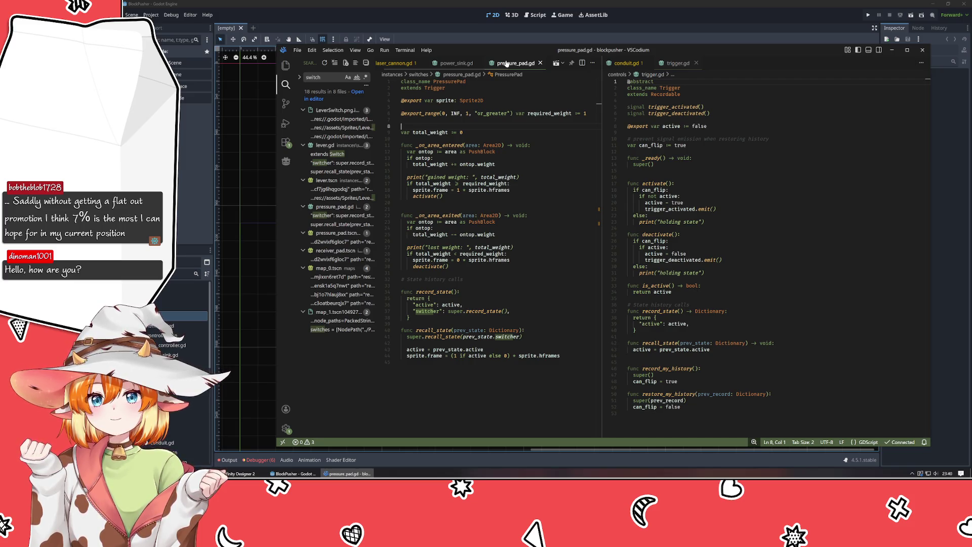
Collapse the .tscn and LeverSwitch.png search matches and open lever.gd at 'extends Switch'
click(522, 204)
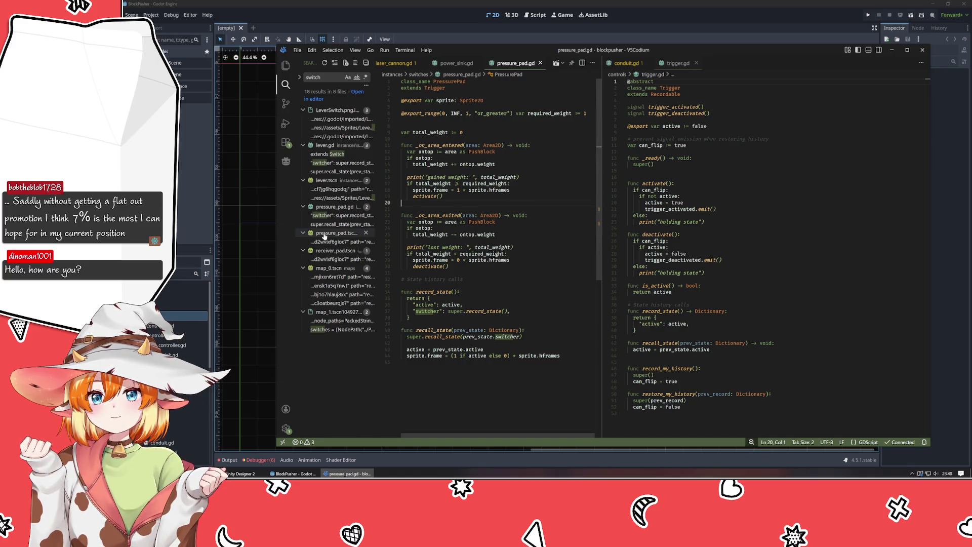
click(303, 268)
click(303, 250)
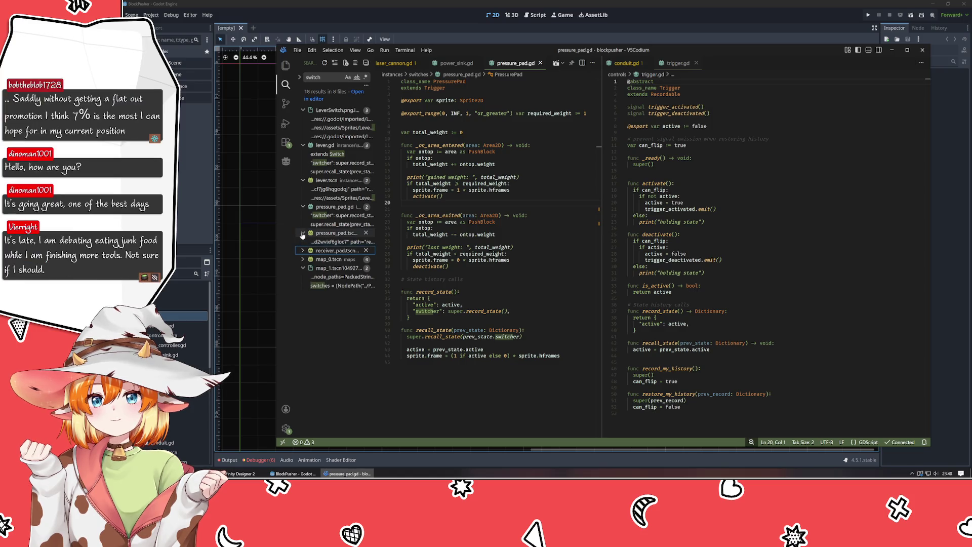
click(303, 233)
click(303, 181)
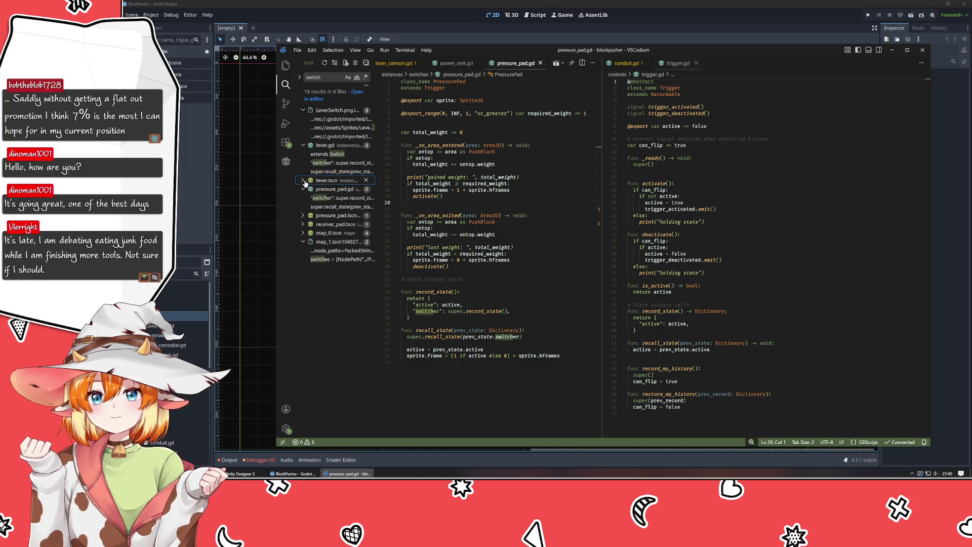
click(330, 111)
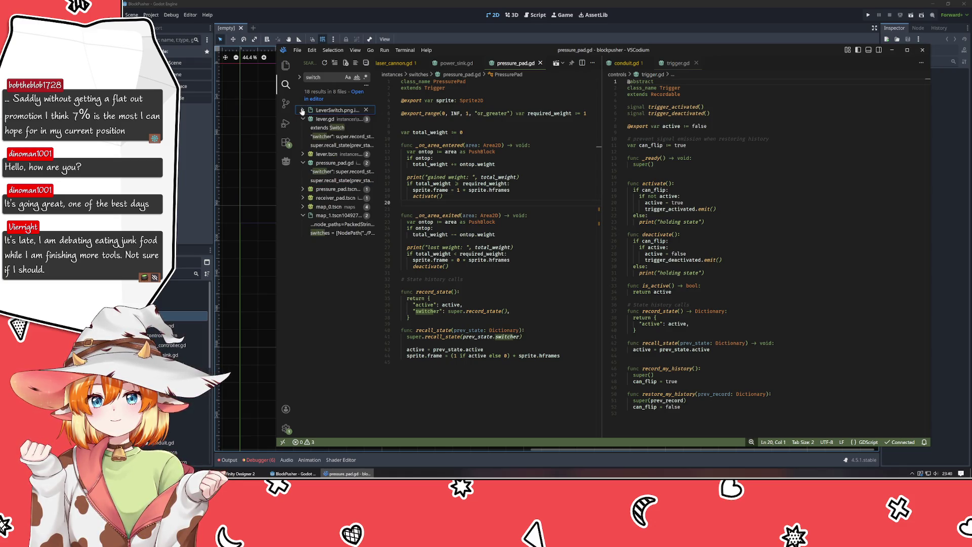
click(341, 131)
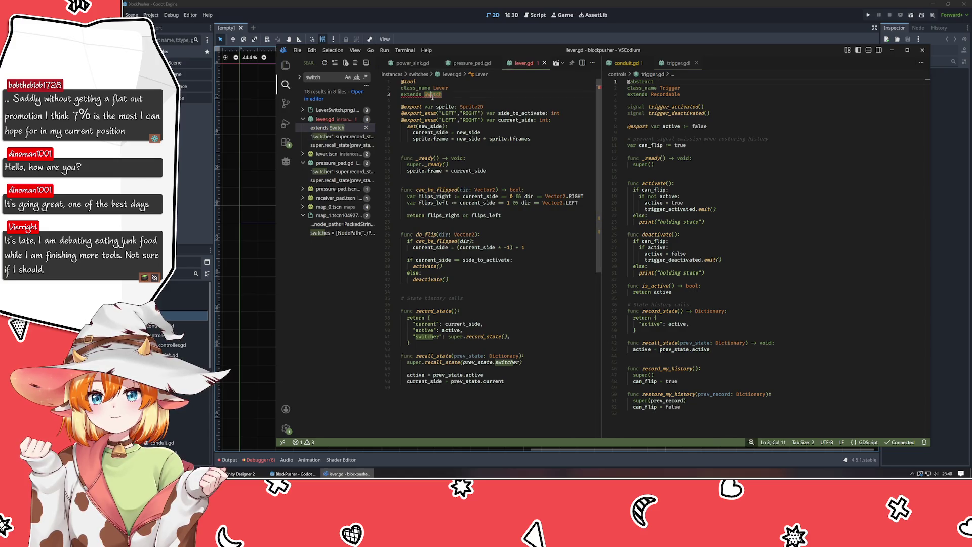
Make lever.gd extend Trigger and rename its switcher keys on lines 41 and 45 to trigger
text(Trigger)
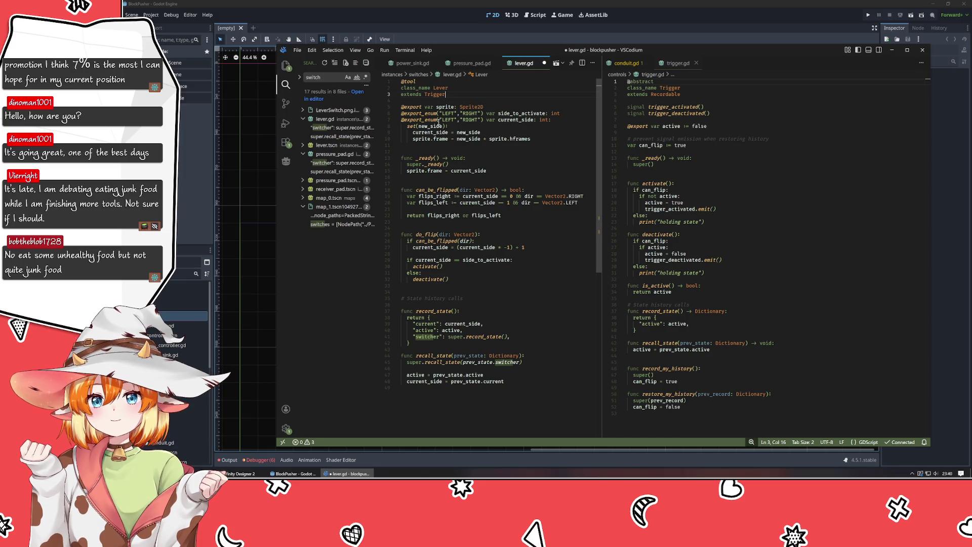
mouse_move(484, 197)
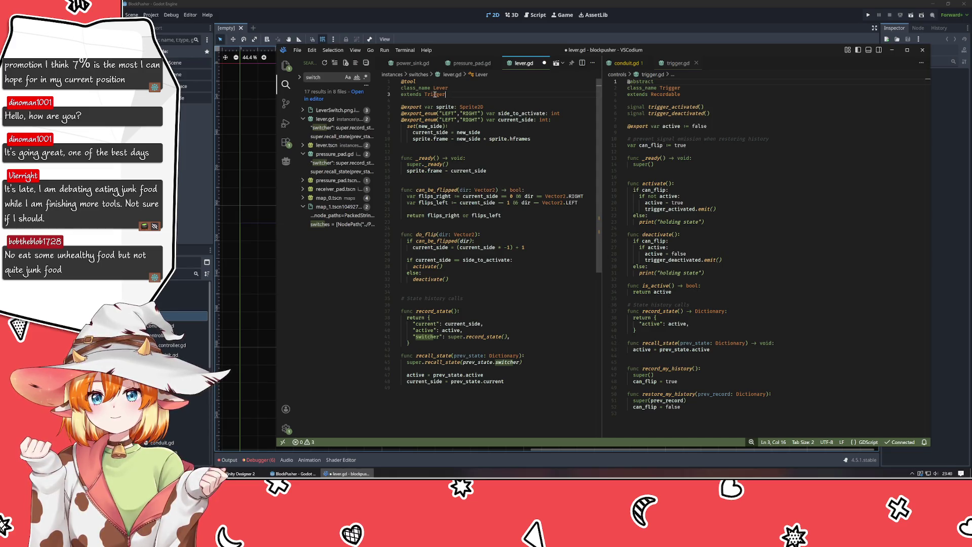
mouse_move(434, 94)
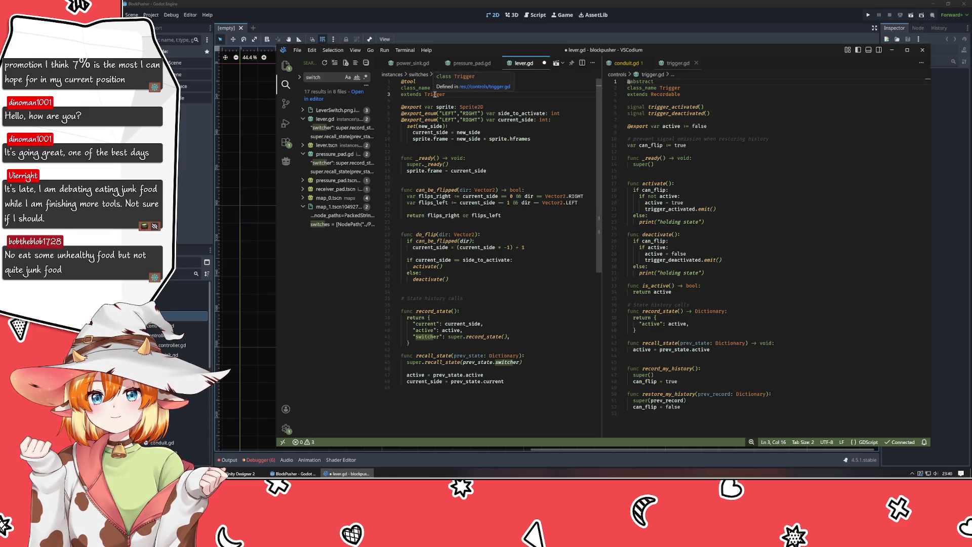
click(493, 294)
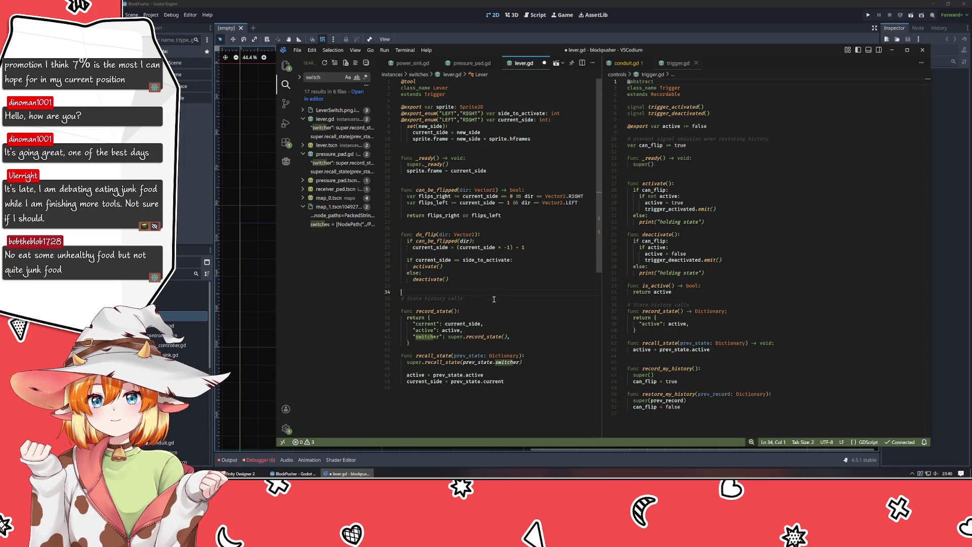
double_click(425, 336)
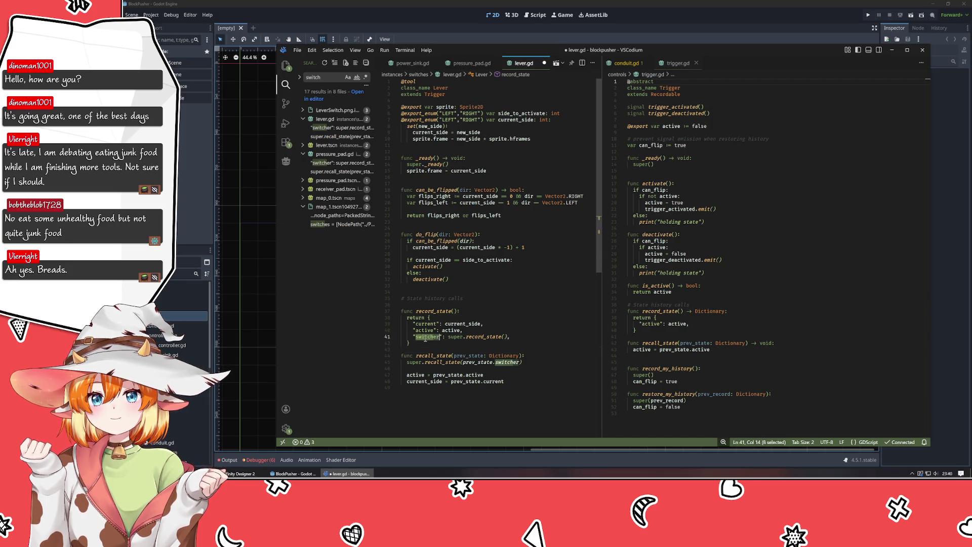
text(trigger)
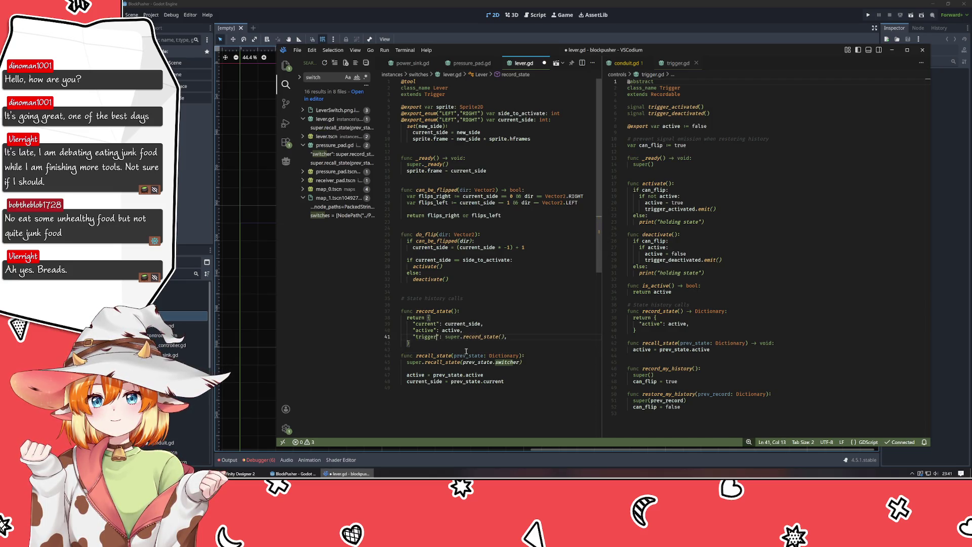
double_click(507, 362)
text(trigger)
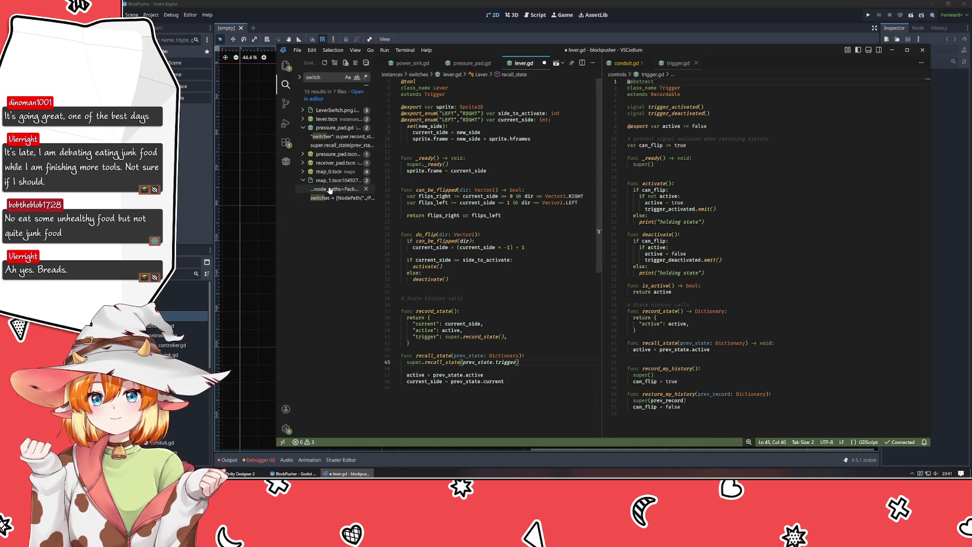
Save lever.gd, then rename pressure_pad.gd's switcher keys to trigger and save it
click(303, 182)
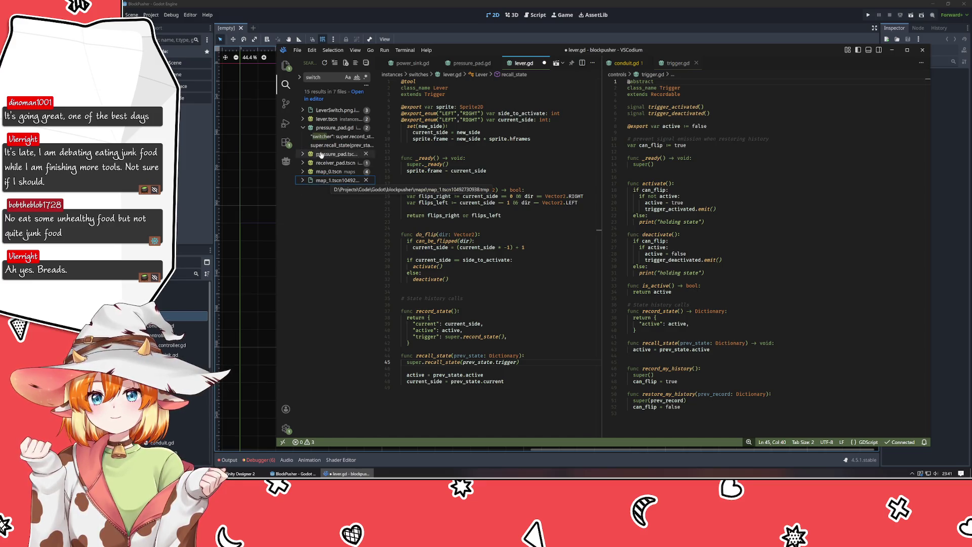
click(329, 137)
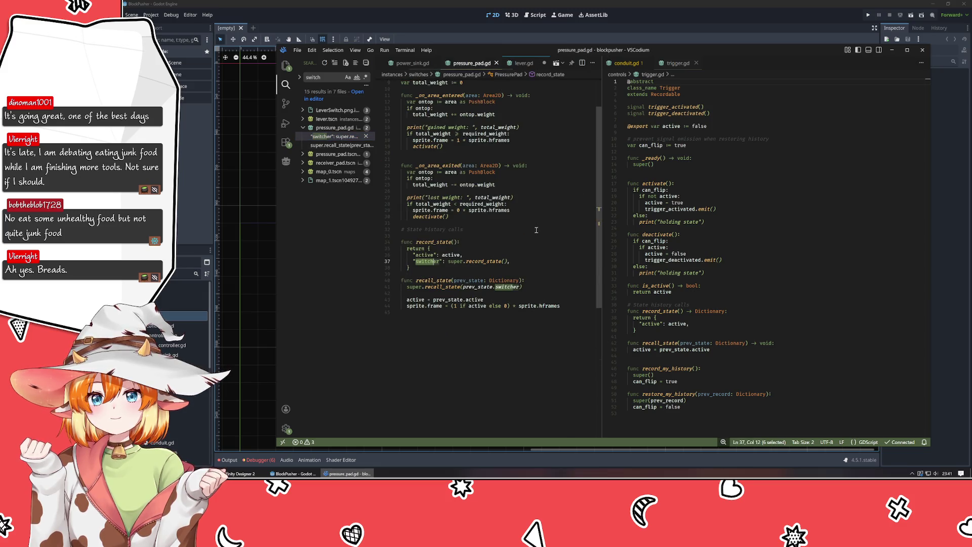
click(524, 62)
key(ctrl+s)
click(472, 63)
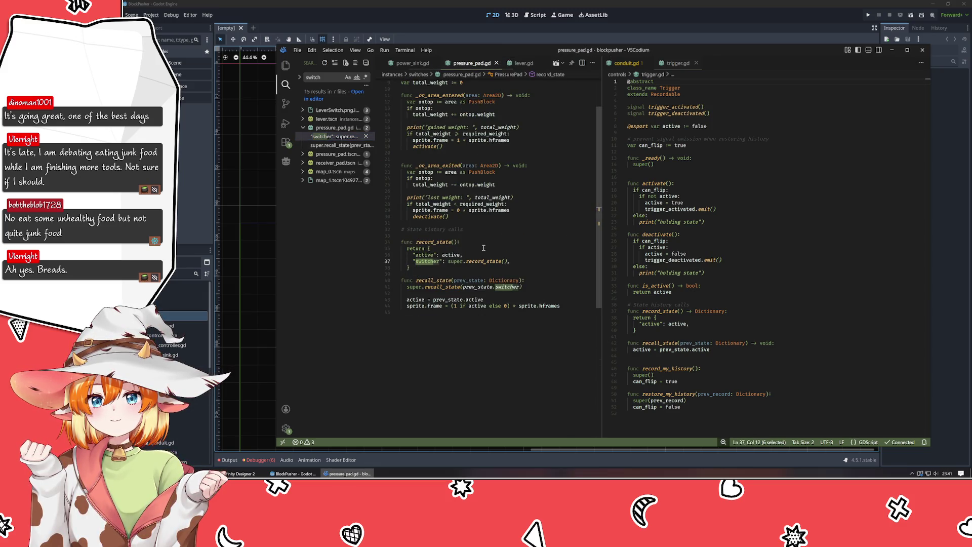
text(trigger)
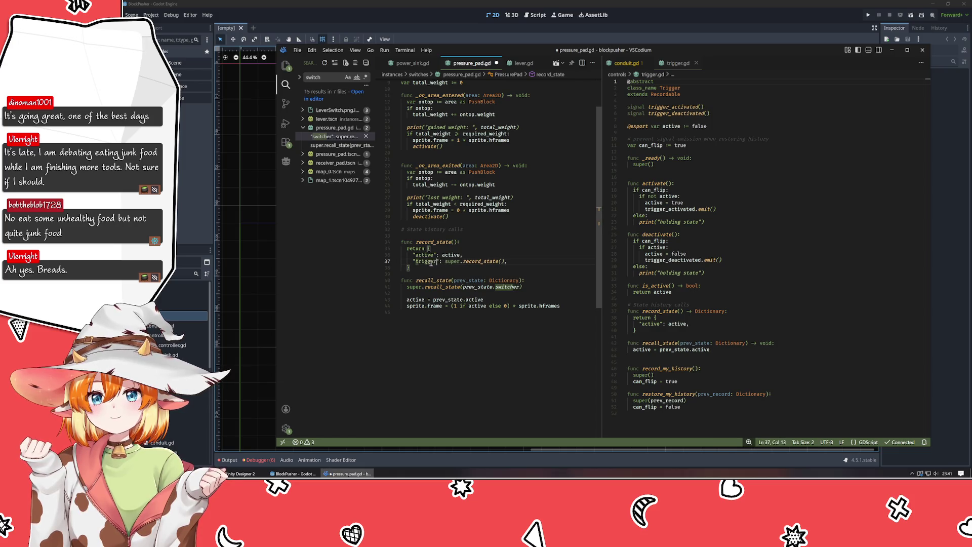
double_click(498, 287)
text(trigger)
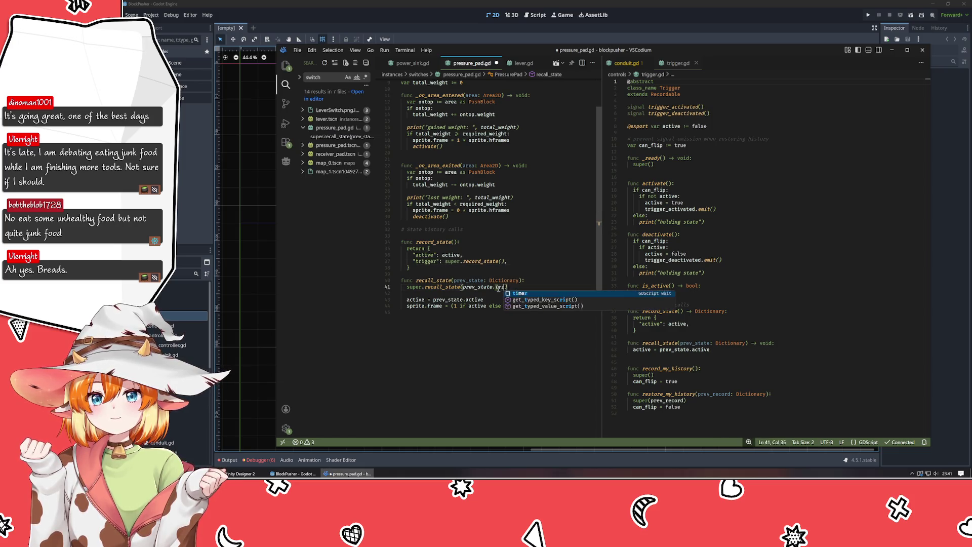
click(542, 279)
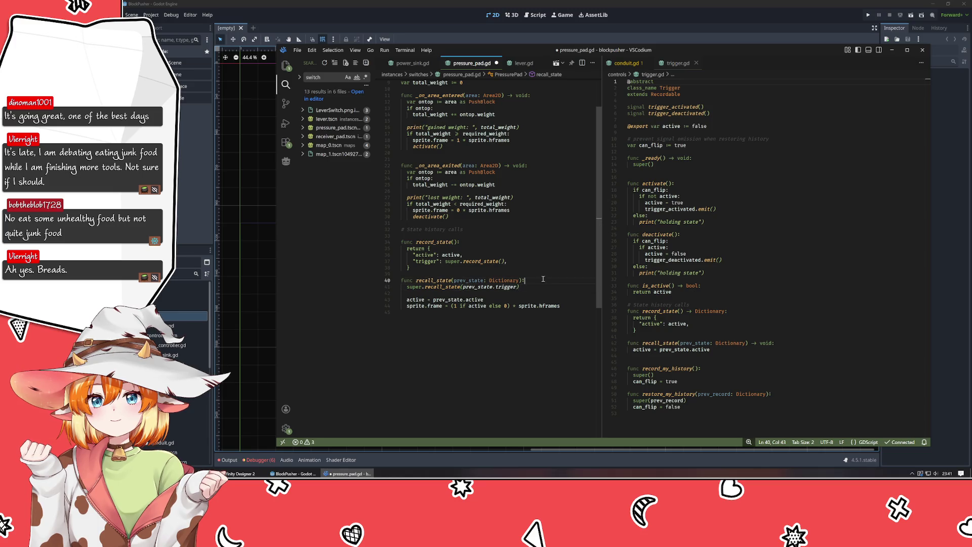
key(ctrl+s)
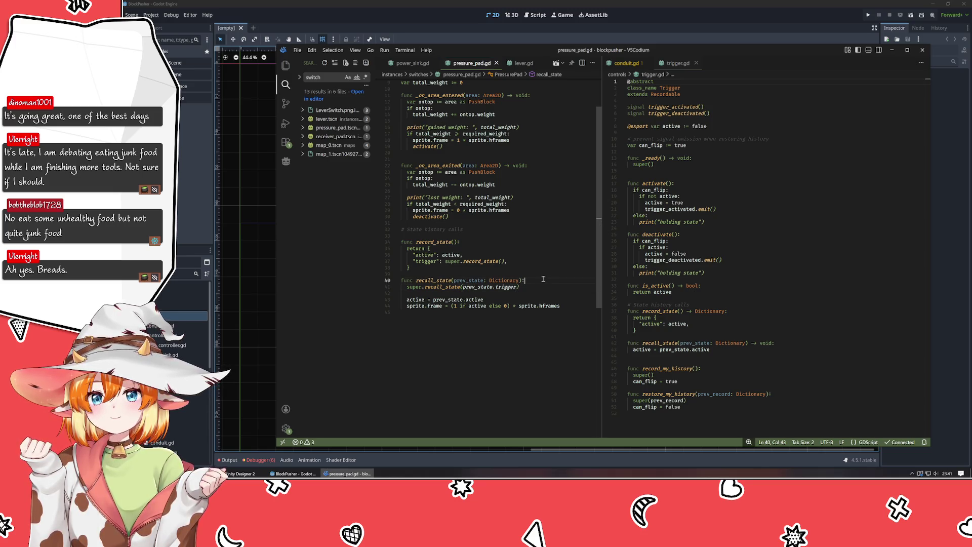
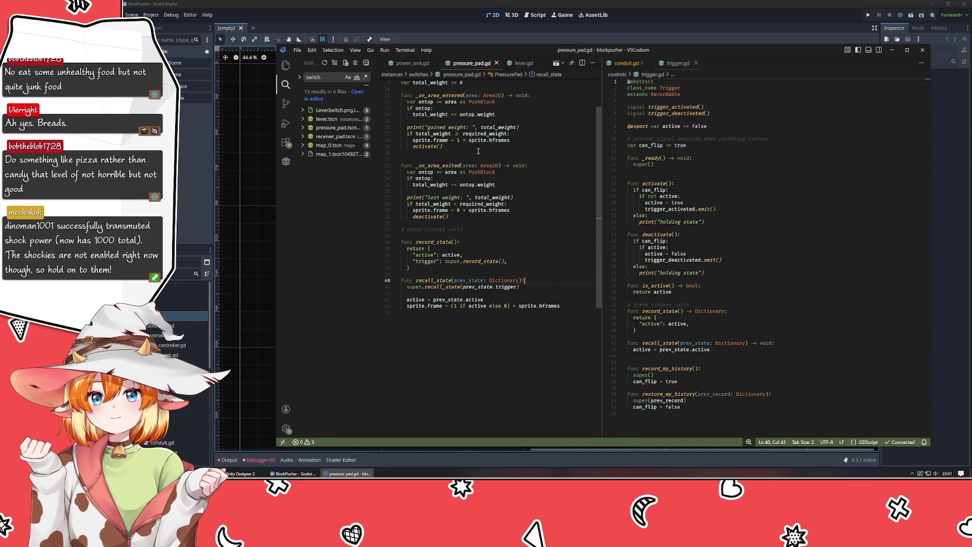
Put the caret on empty line 8 of pressure_pad.gd, then focus trigger.gd
click(448, 159)
scroll(448, 160, up, 3)
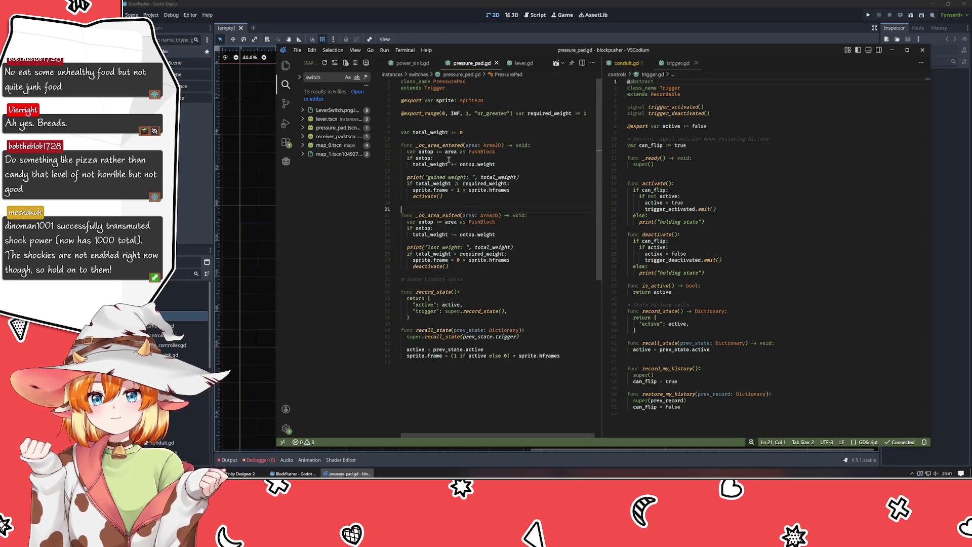
click(474, 125)
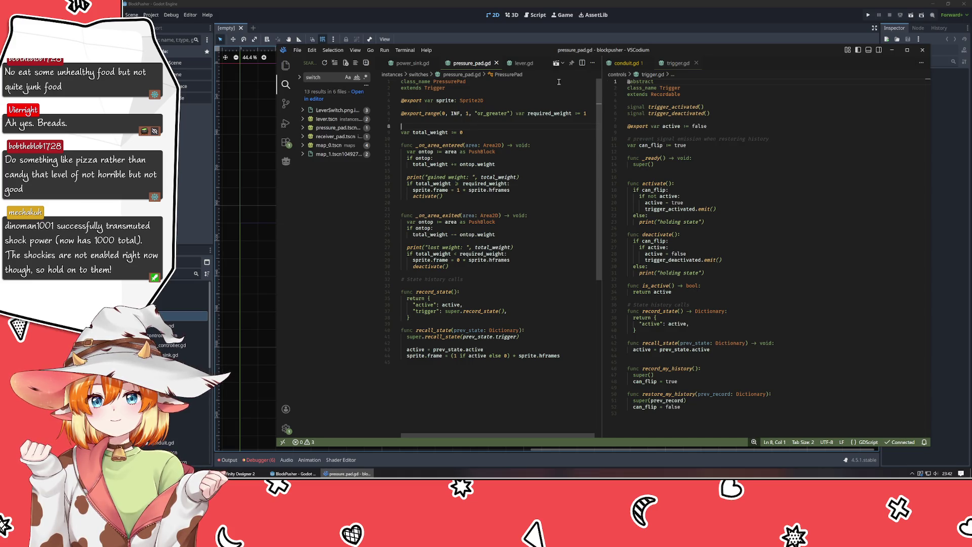
click(711, 228)
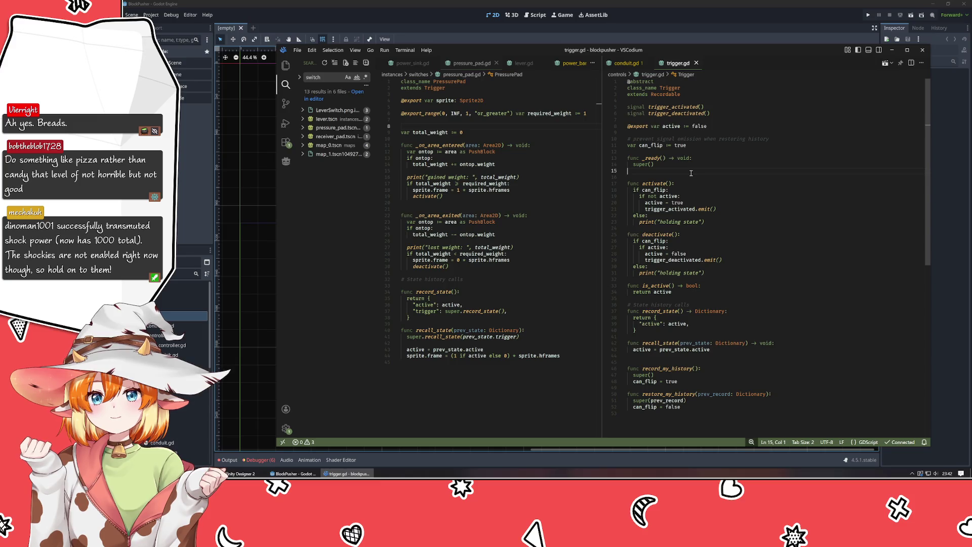
Close pressure_pad.gd and lever.gd, open power_bank.gd and select its PowerBlock class name
click(473, 64)
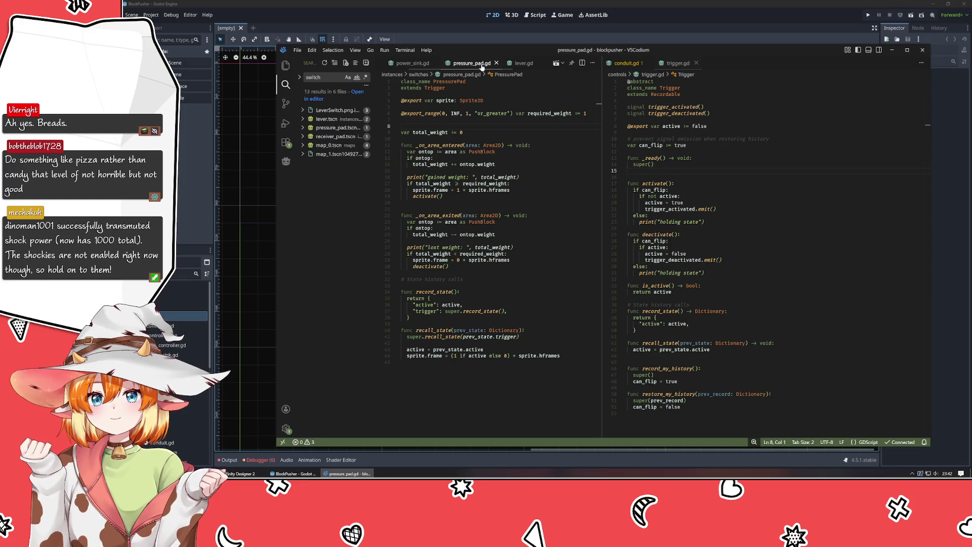
middle_click(481, 67)
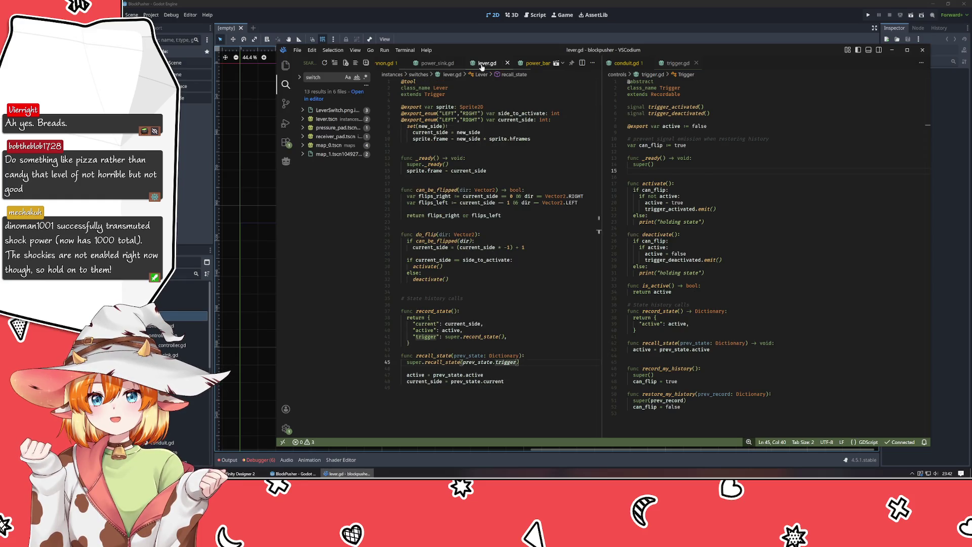
middle_click(481, 68)
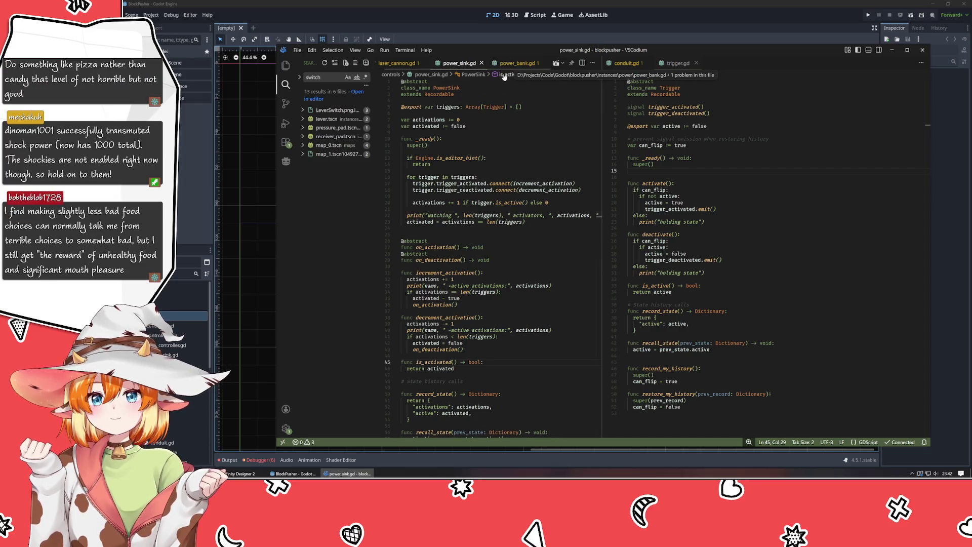
click(518, 62)
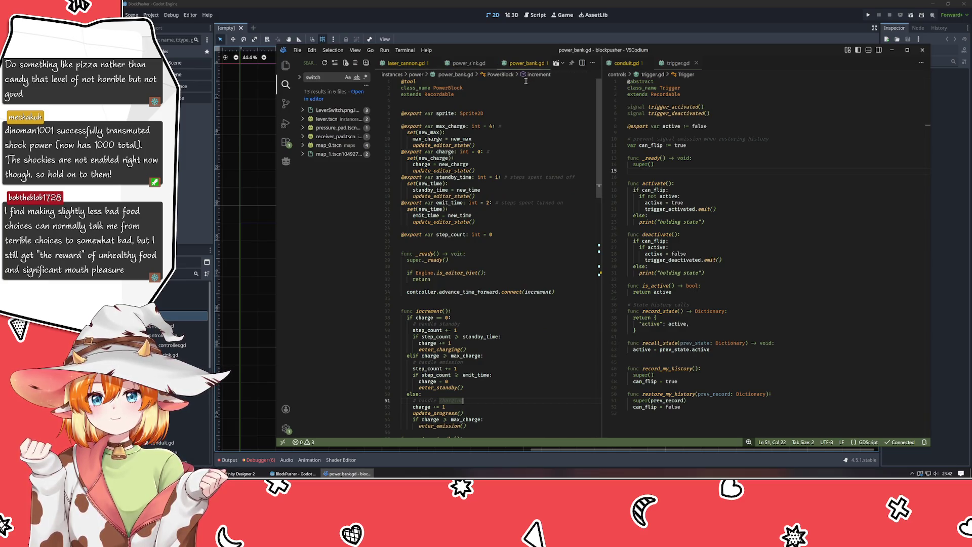
double_click(451, 88)
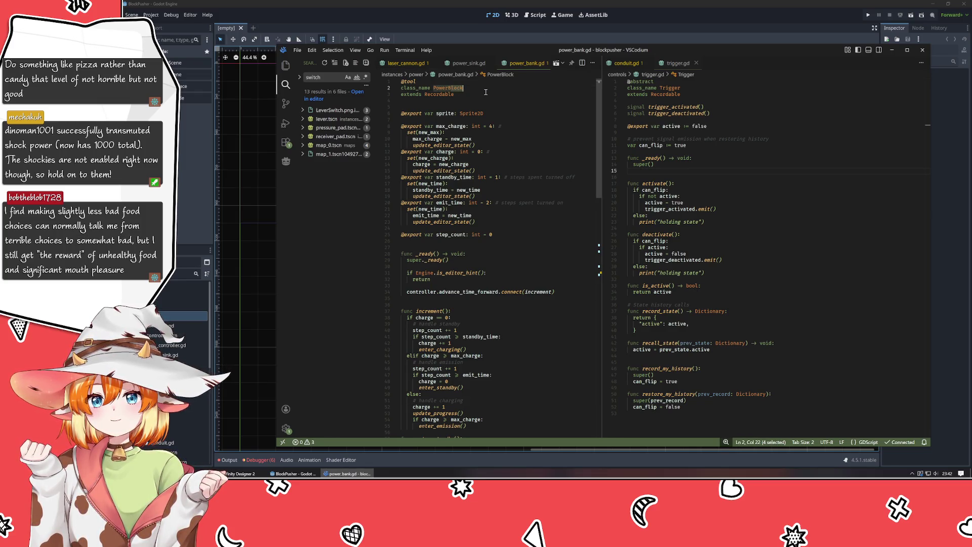
Rename the class to PowerBank, save, and search the project for 'powerb'
text(PowerBank)
key(ctrl+s)
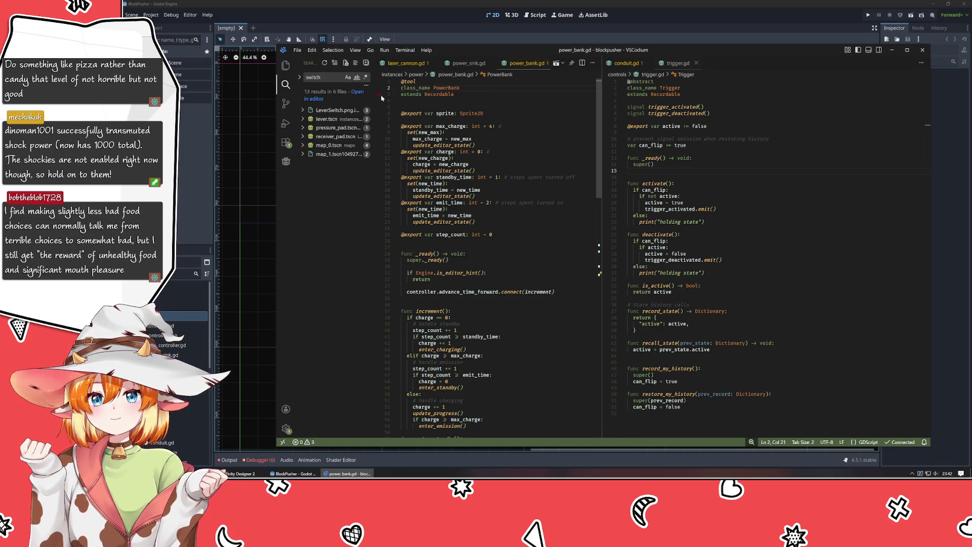
double_click(317, 77)
text(powerc)
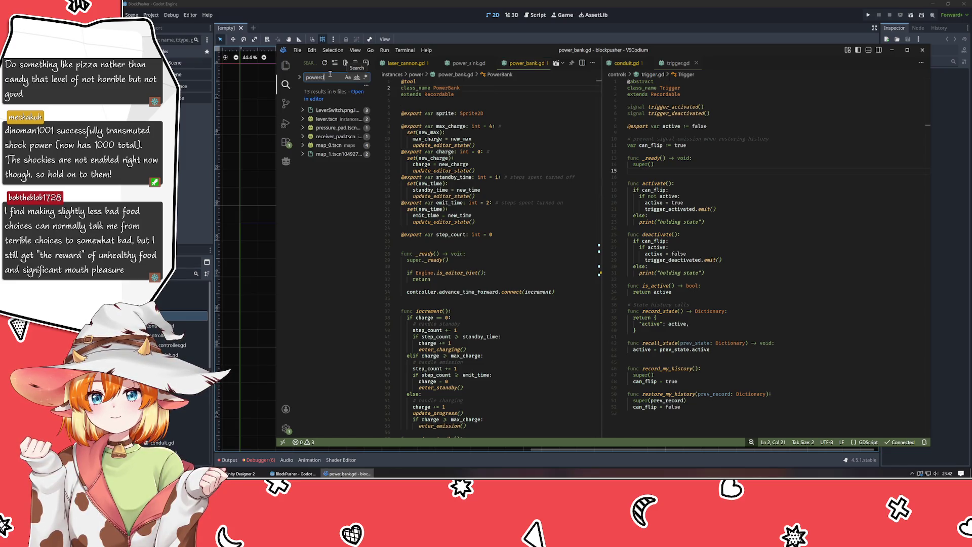
key(BackSpace)
text(bl)
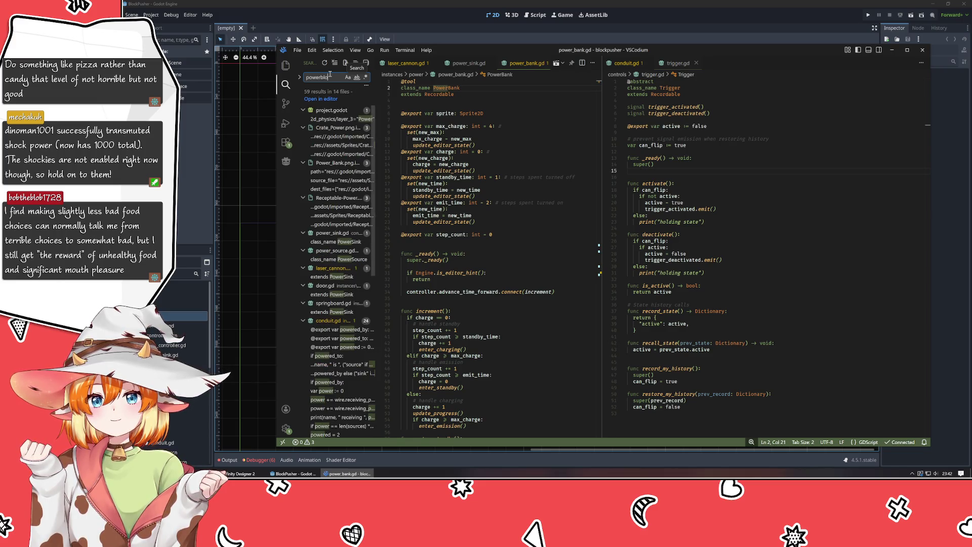
key(BackSpace)
key(BackSpace)
key(BackSpace)
click(532, 113)
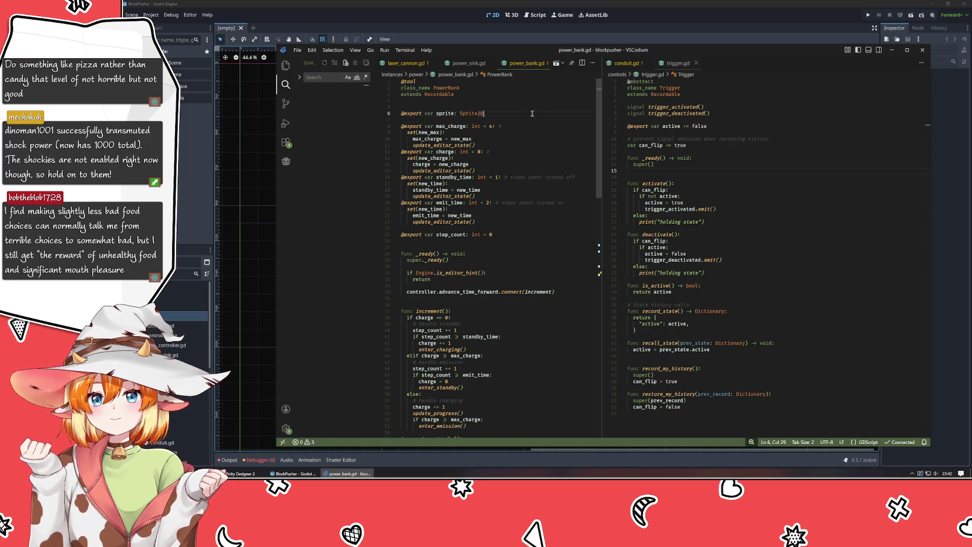
Check laser_cannon.gd and power_sink.gd, close both, and show the Explorer file tree
click(405, 63)
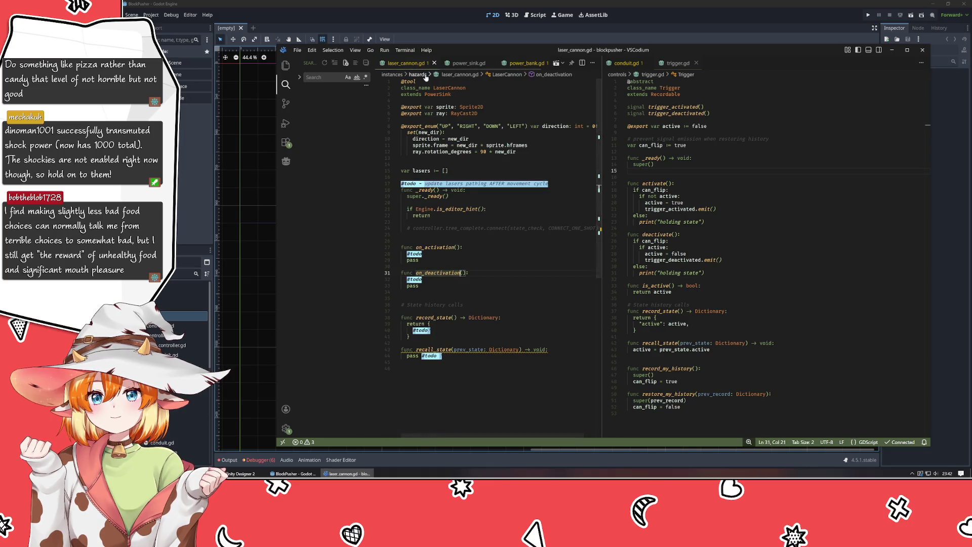
click(461, 63)
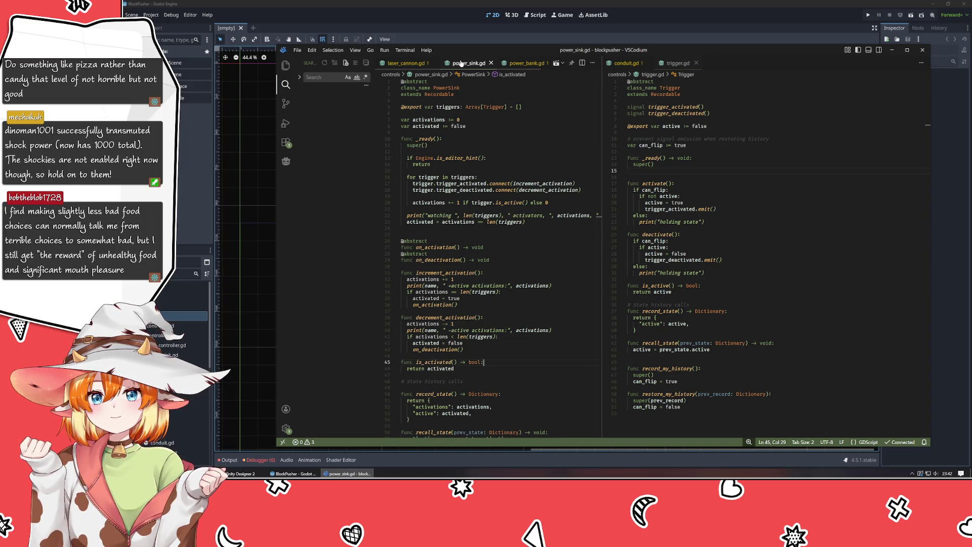
middle_click(402, 64)
middle_click(400, 64)
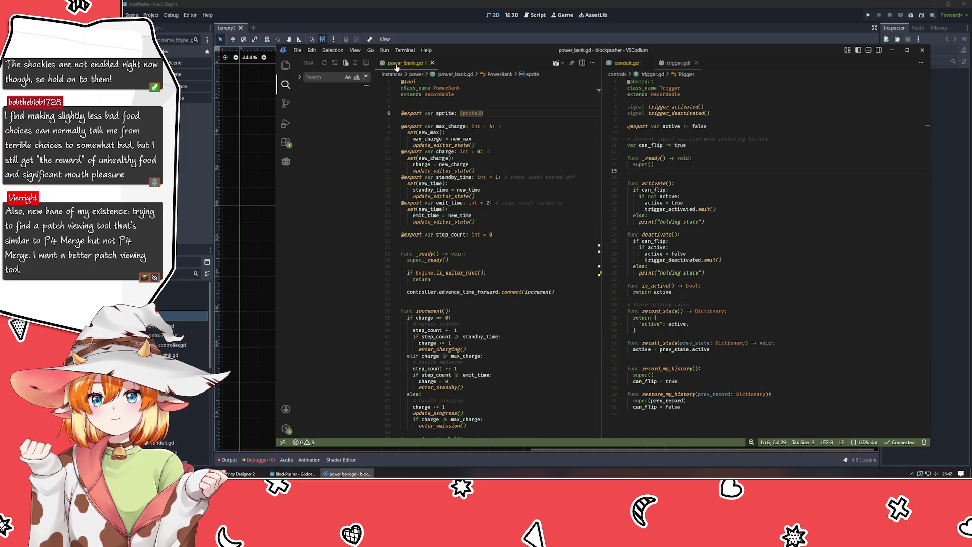
click(286, 65)
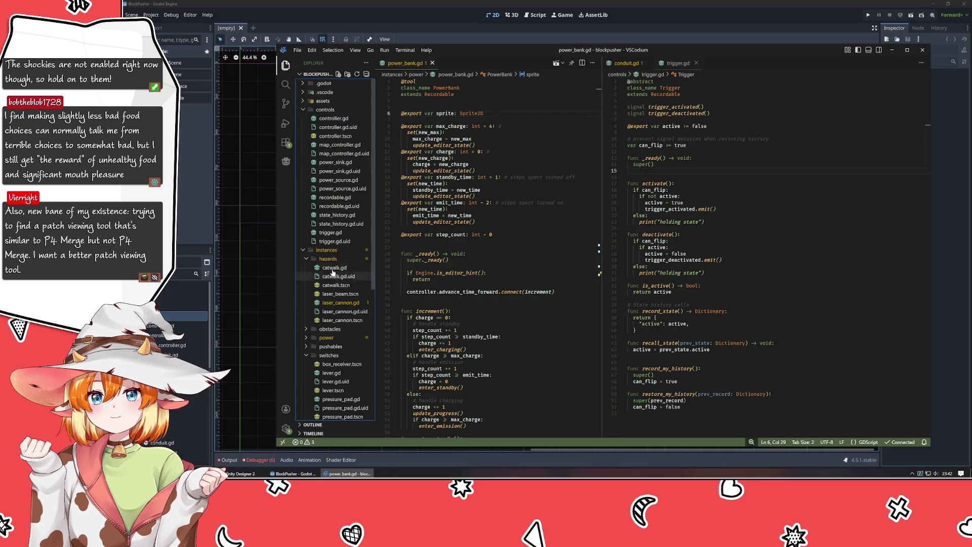
Open power_source.gd from the Explorer and place the caret on its empty lines
double_click(338, 179)
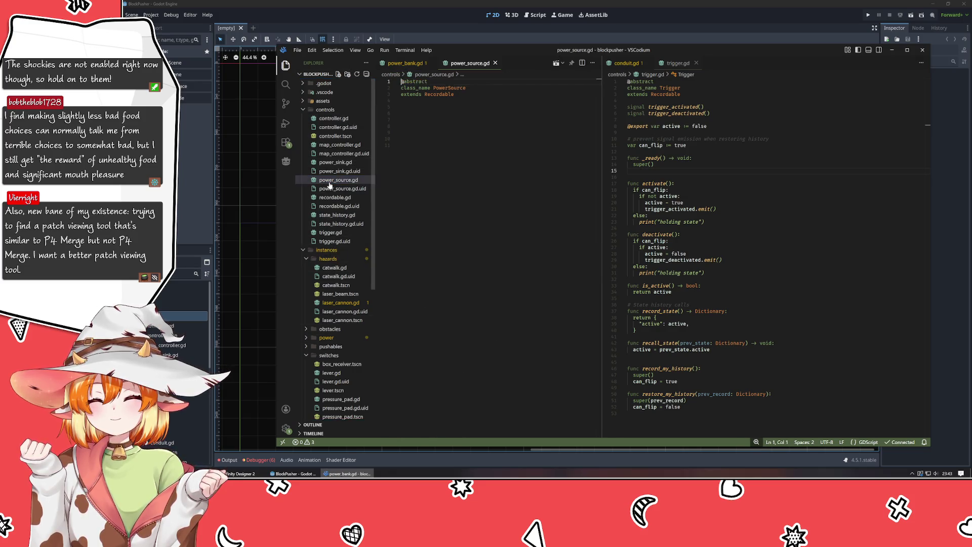
click(538, 181)
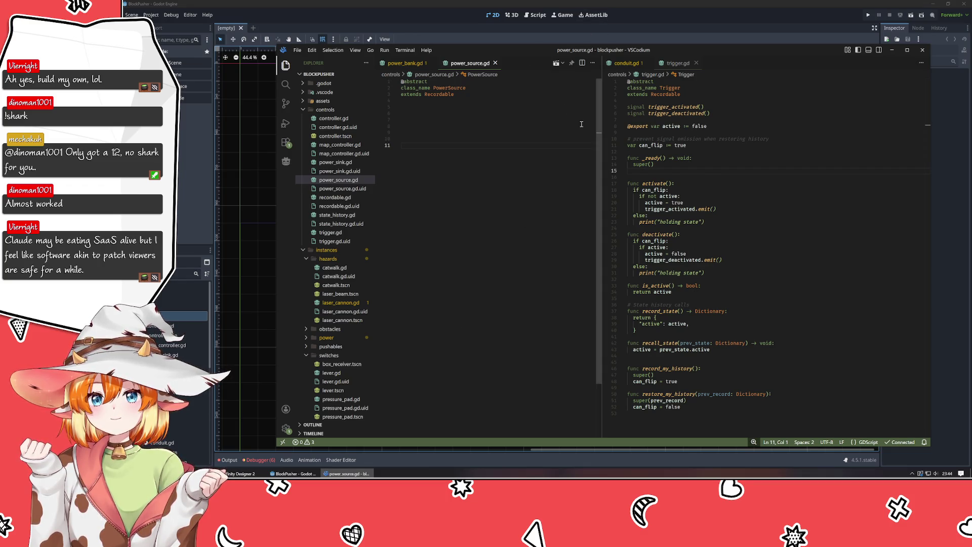
click(506, 120)
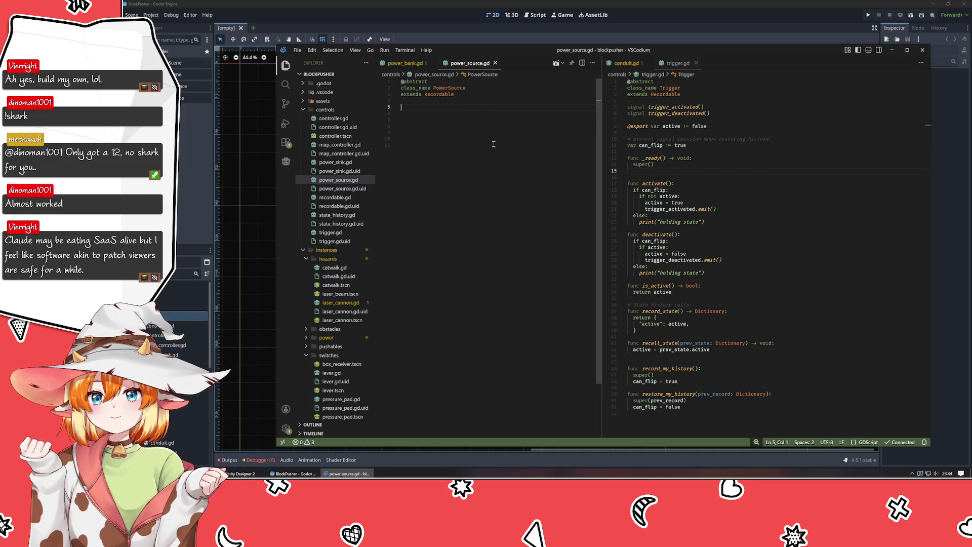
Change trigger.gd's parent class from Recordable to PowerSource and save it
double_click(665, 94)
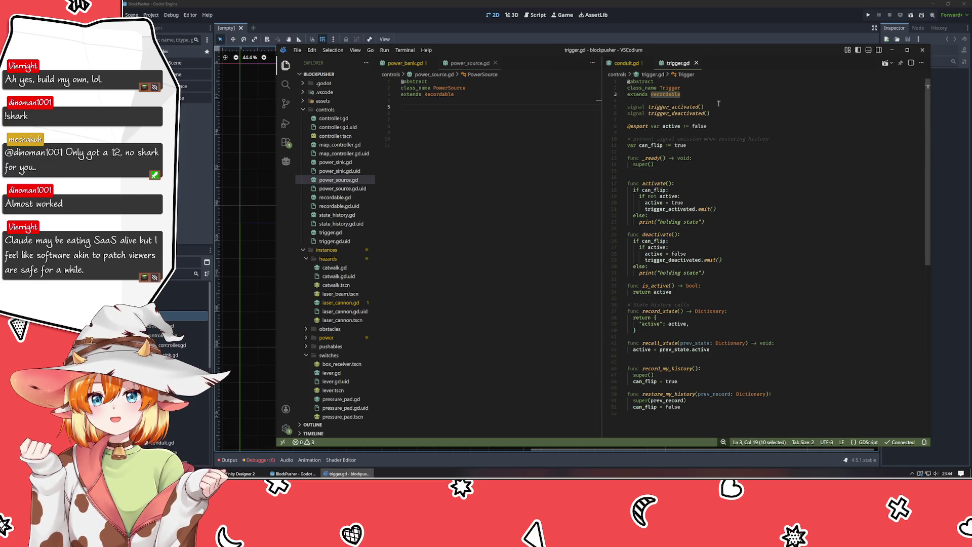
text(PowerSource)
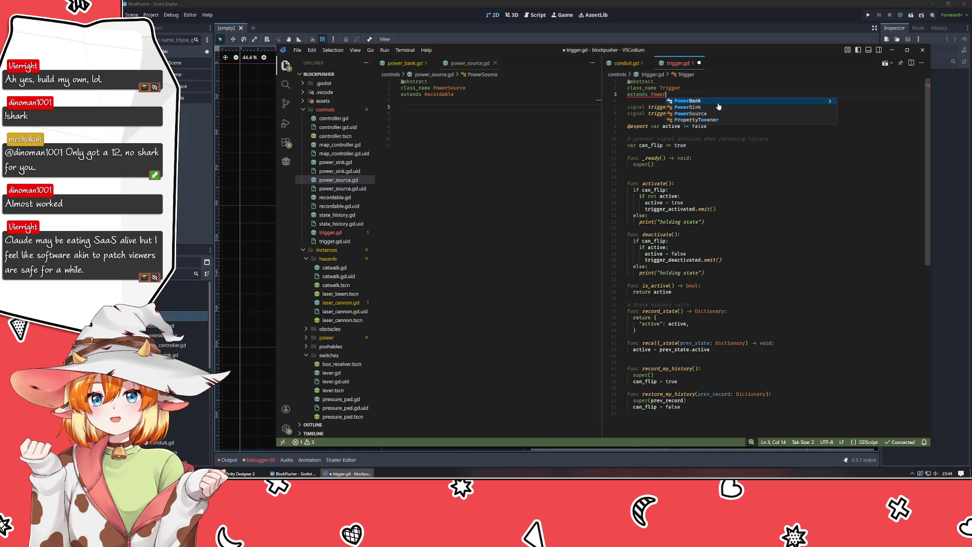
click(718, 102)
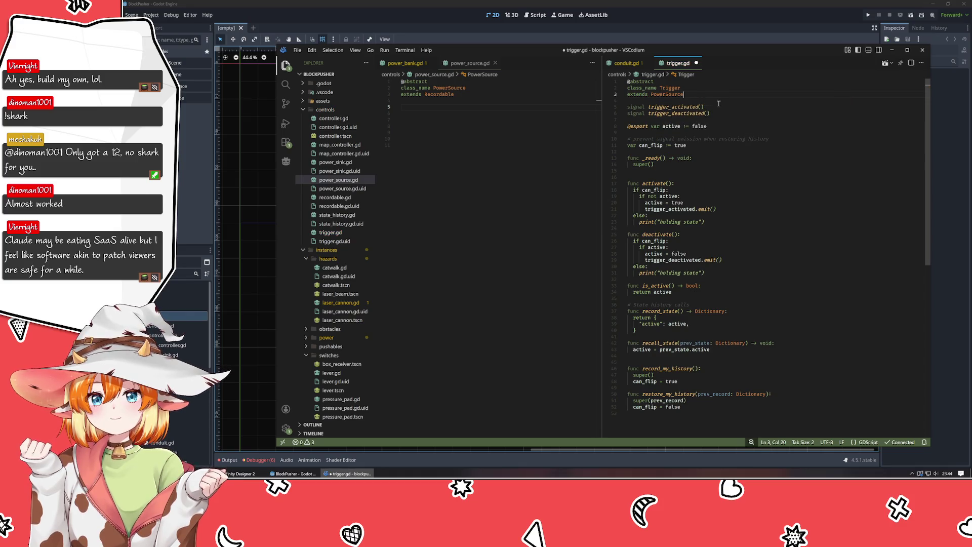
key(ctrl+s)
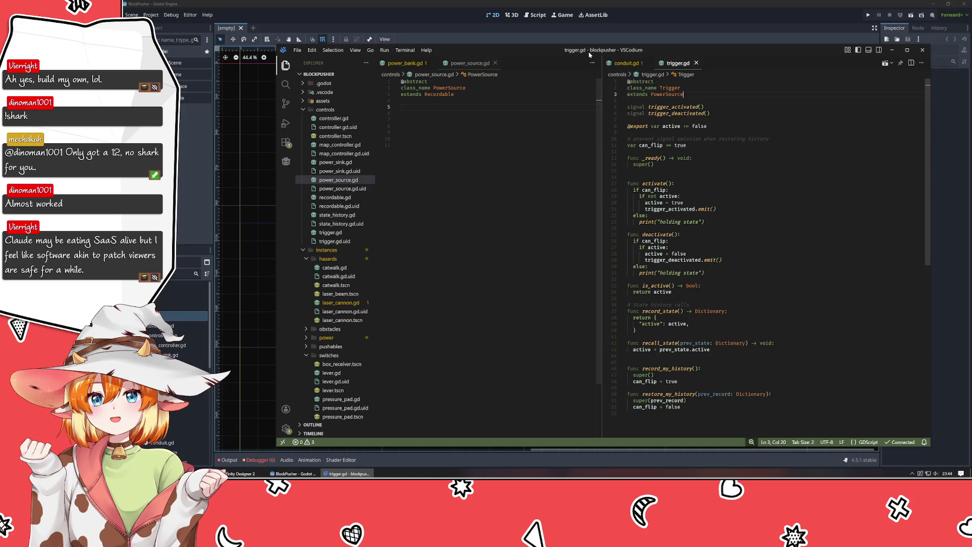
Move power_bank.gd beside the PowerSource script and make it extend PowerSource instead of Recordable
mouse_move(405, 63)
mouse_down()
mouse_move(506, 71)
mouse_move(758, 138)
mouse_up()
double_click(655, 95)
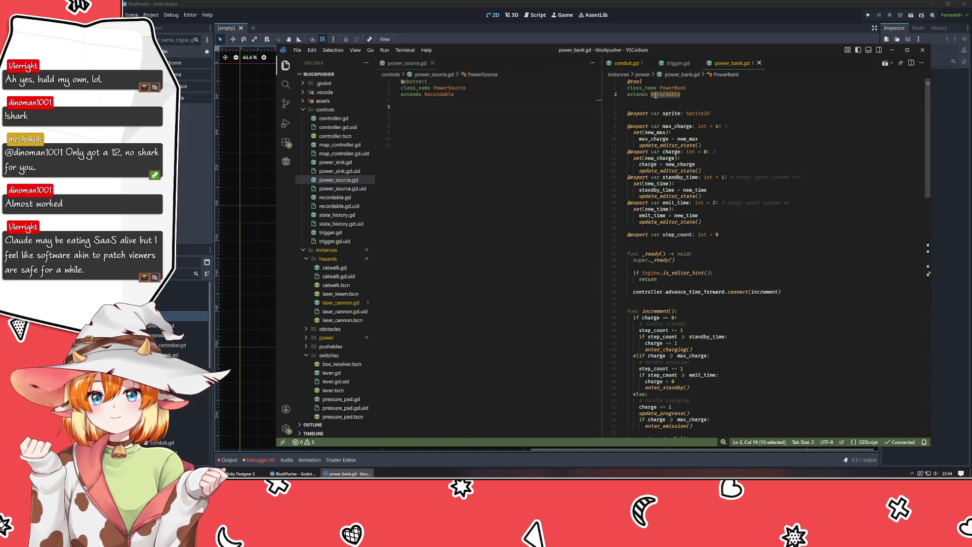
text(PowerSource)
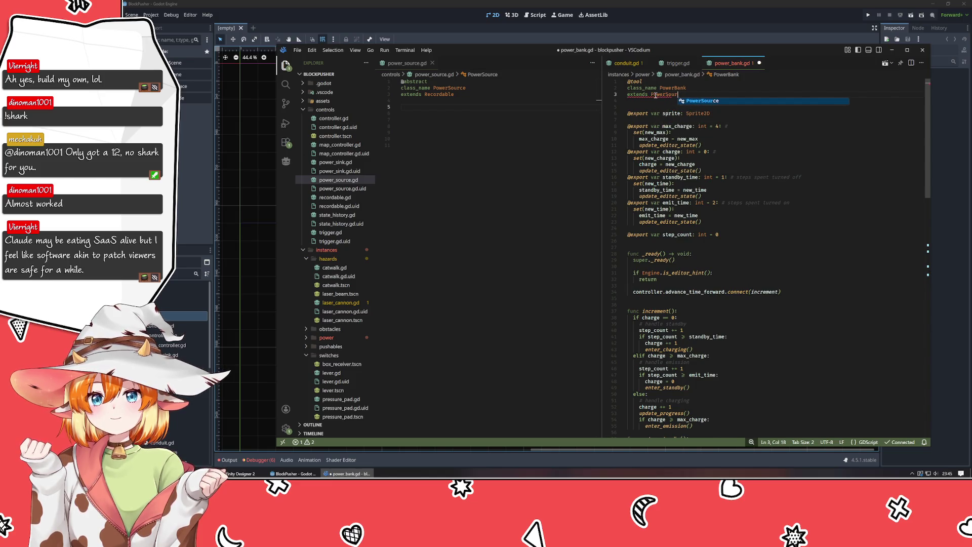
key(Escape)
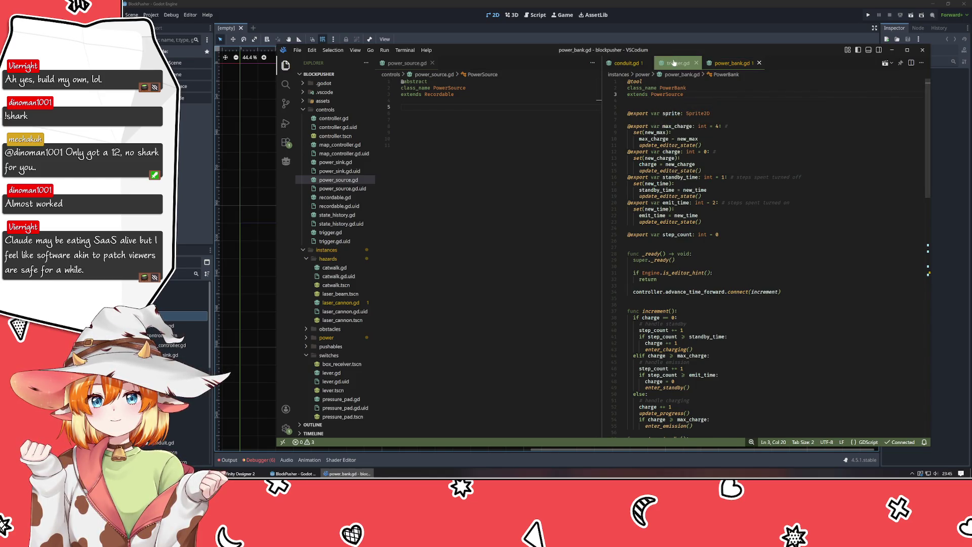
click(674, 62)
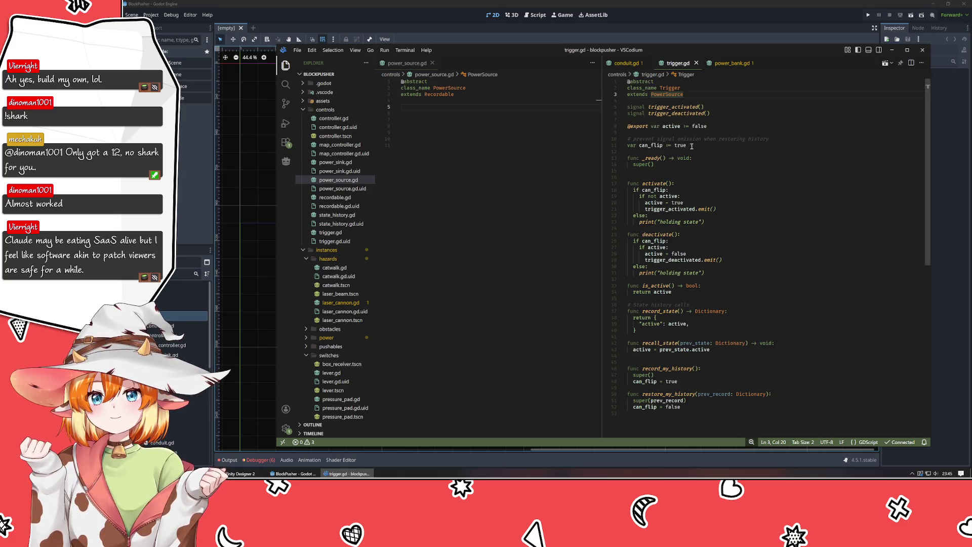
Rename the can_flip variable to can_trigger throughout trigger.gd with F2
click(645, 146)
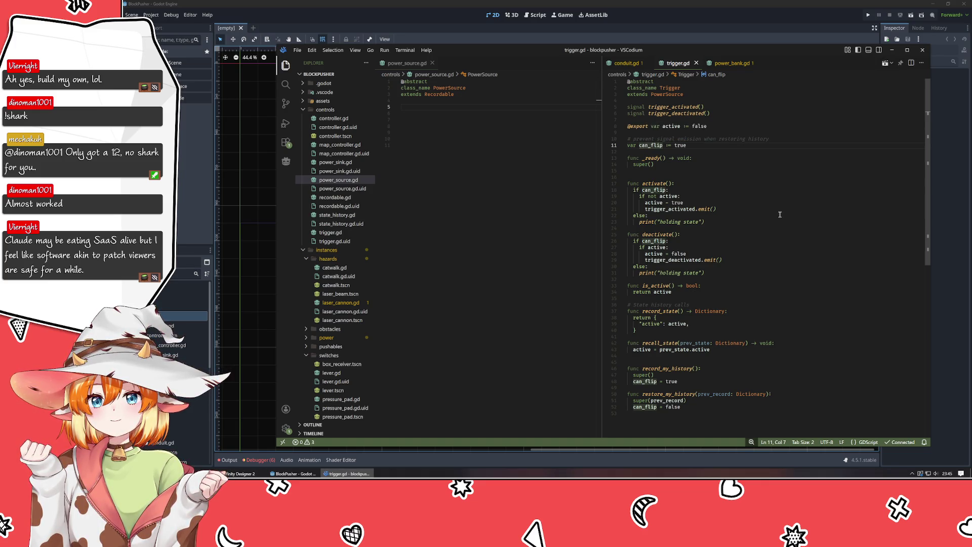
key(F2)
text(can_)
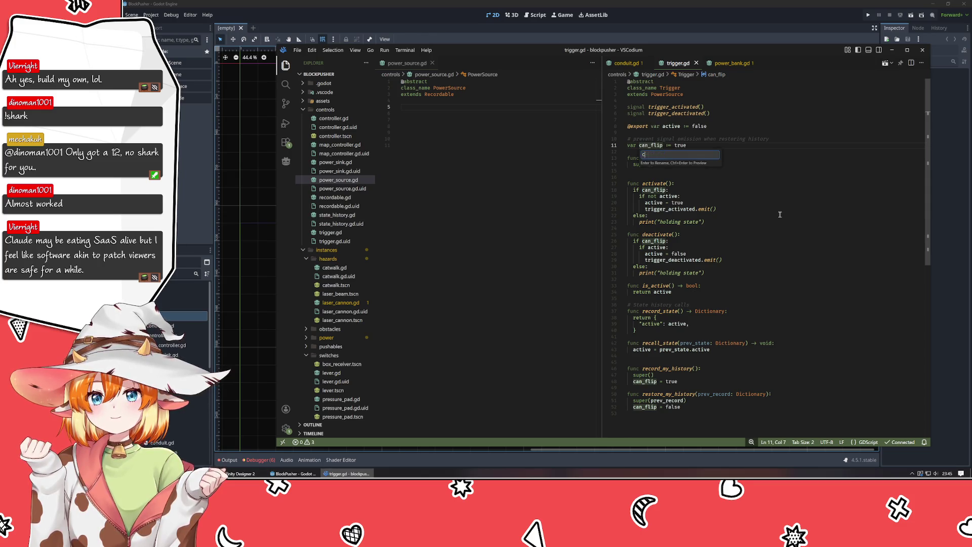
text(trigger)
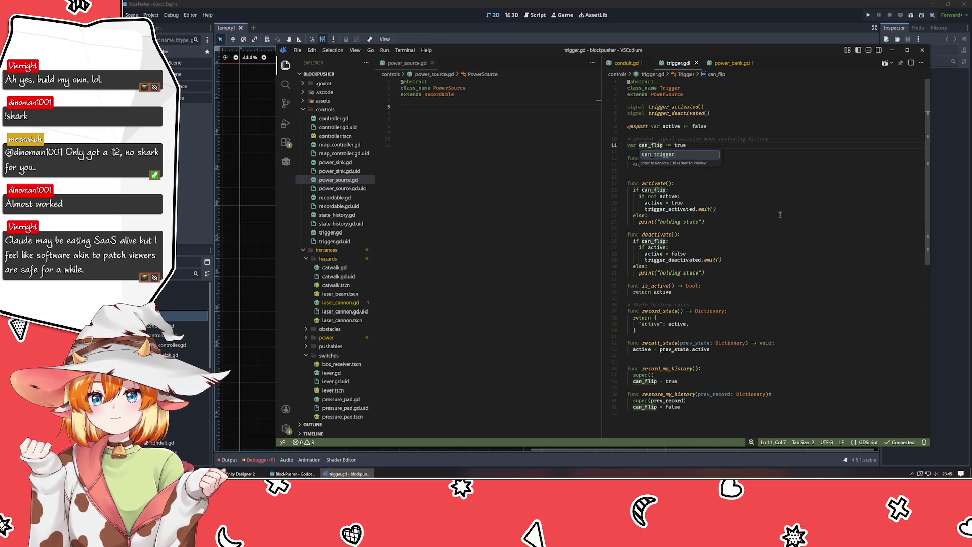
key(Return)
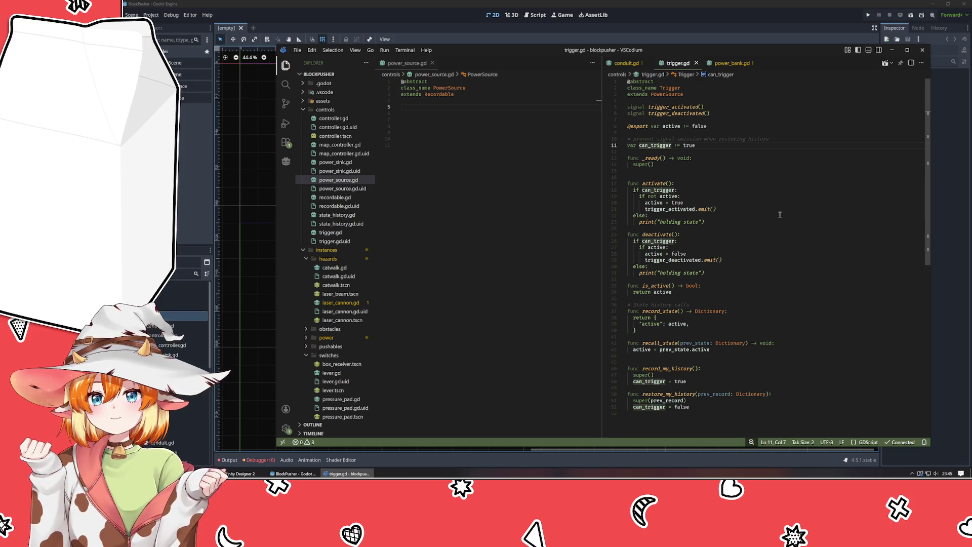
click(436, 112)
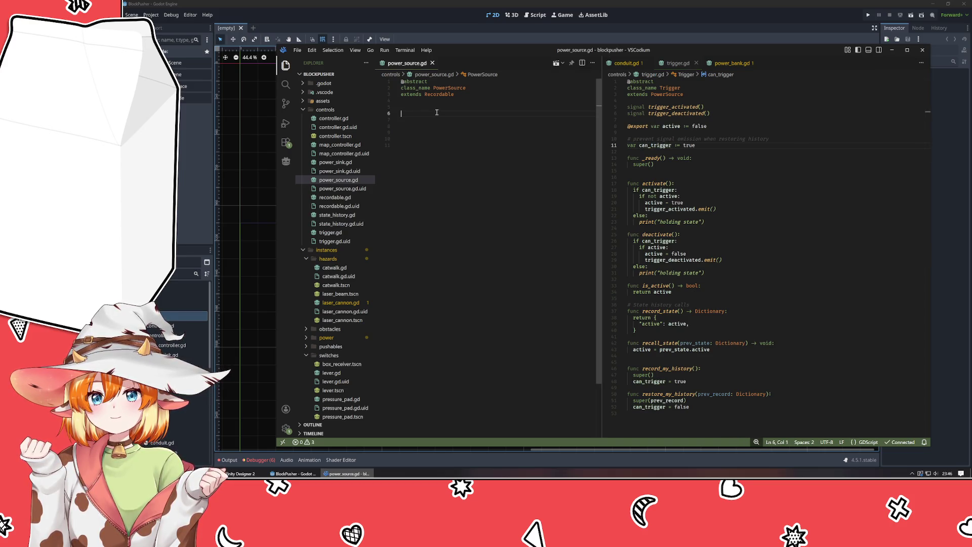
Declare 'var emitting: bool' on line 5 of power_source.gd
key(Up)
text(var emitting)
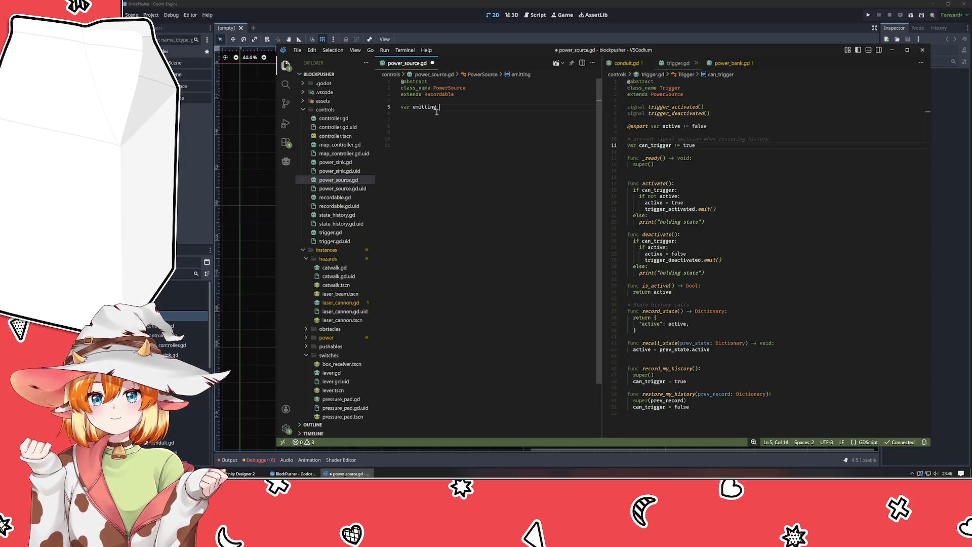
key(BackSpace)
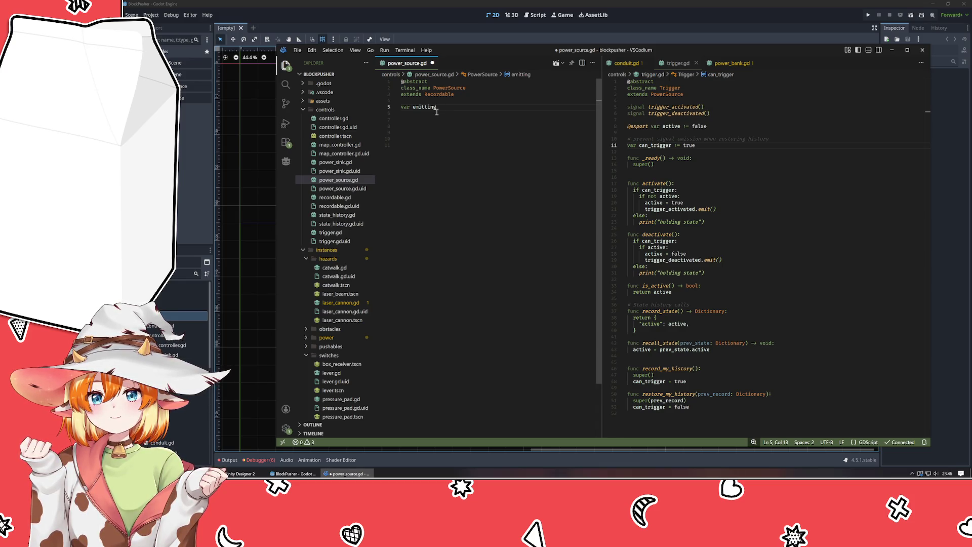
text(ool)
key(Return)
key(Return)
key(Return)
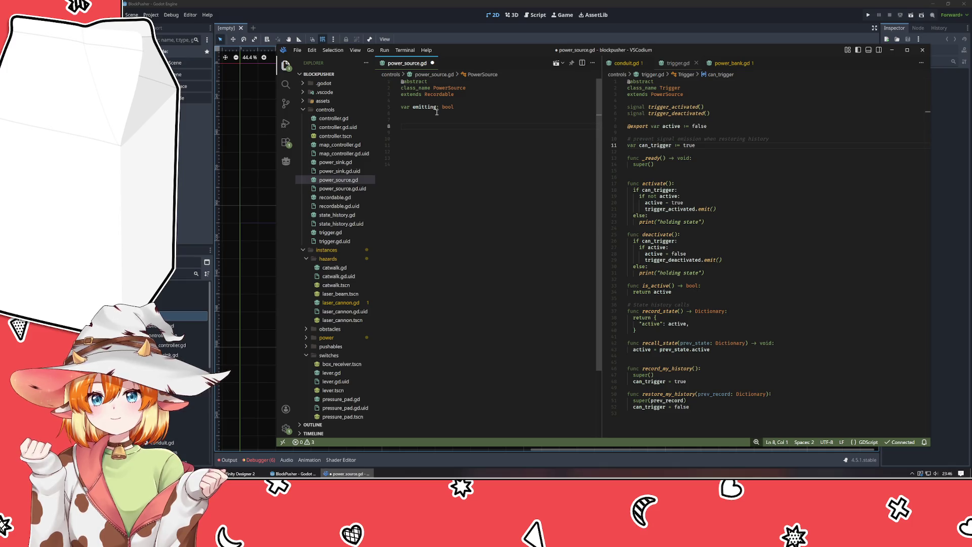
Add empty turn_on() and turn_off() functions, each containing pass, to PowerSource
click(729, 63)
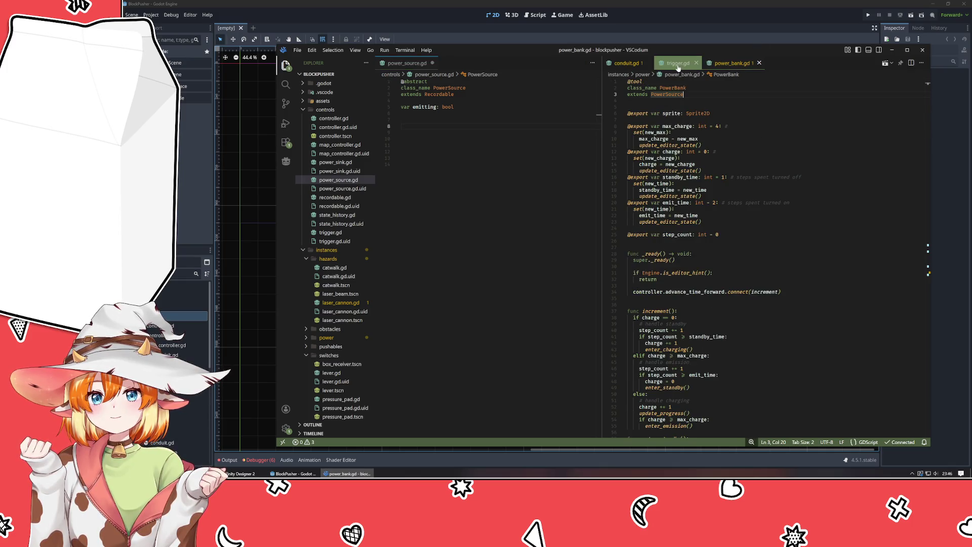
click(678, 63)
click(445, 128)
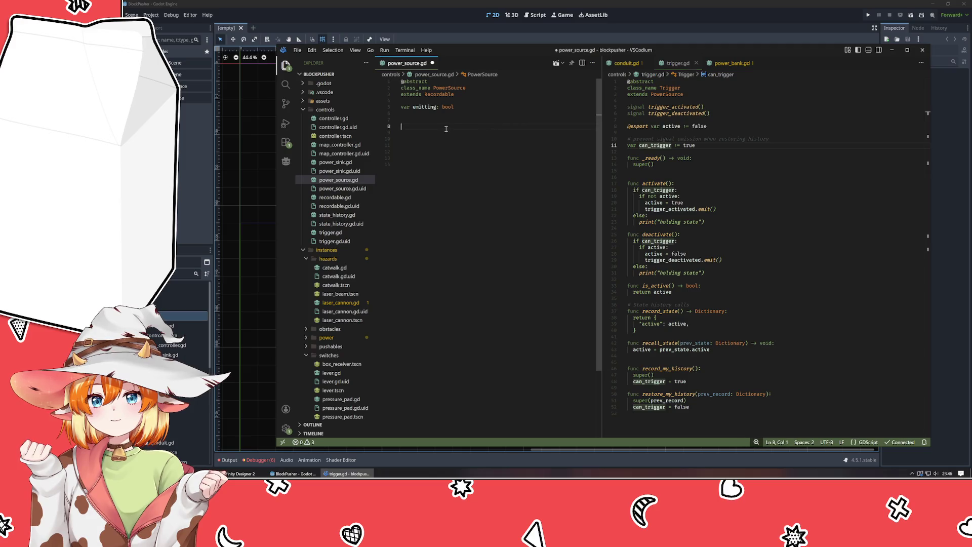
text(func turn_)
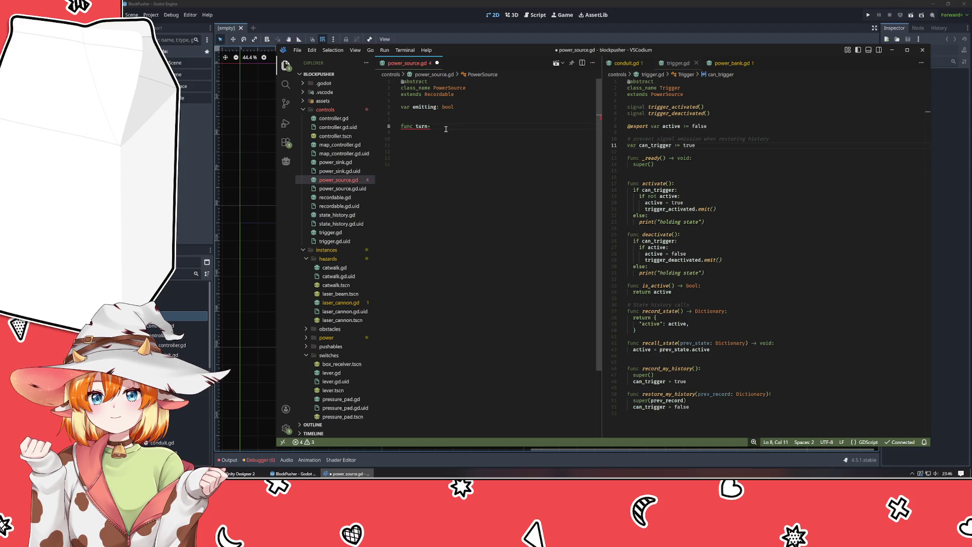
text(on)
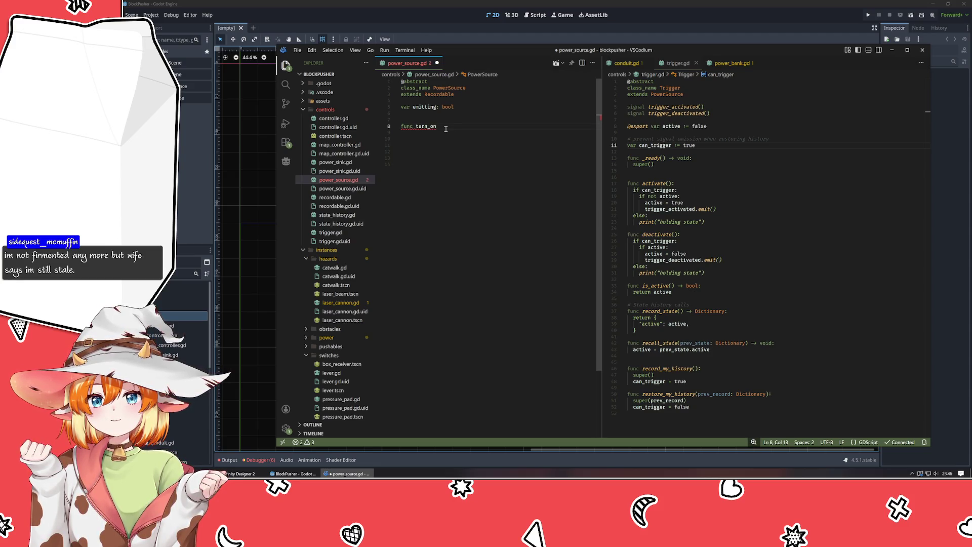
text(():)
key(Return)
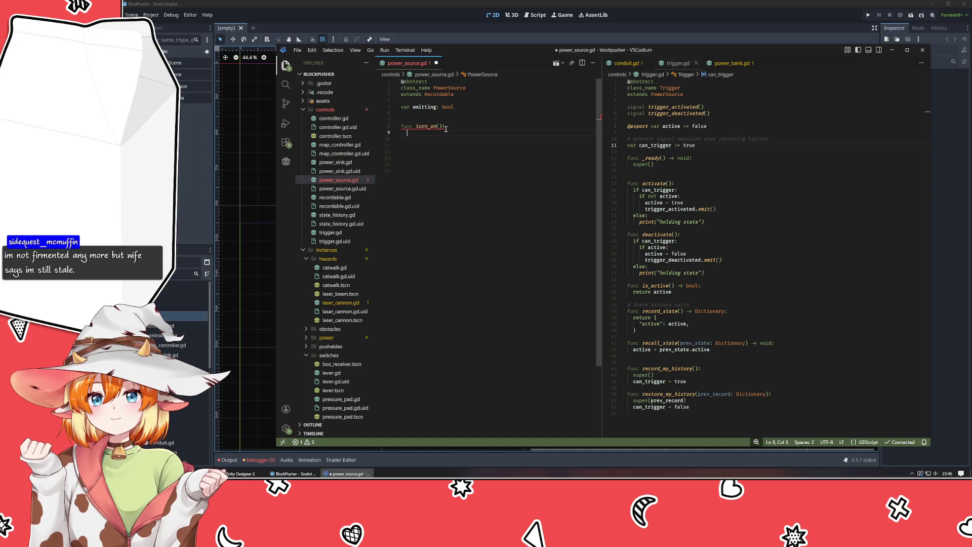
text(pass)
key(Return)
key(Return)
text(func turn)
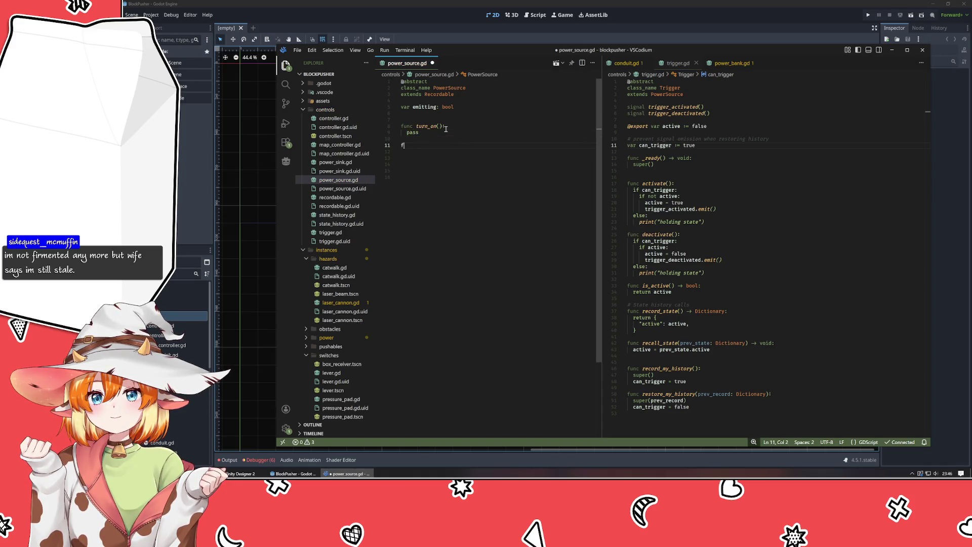
text(_off():)
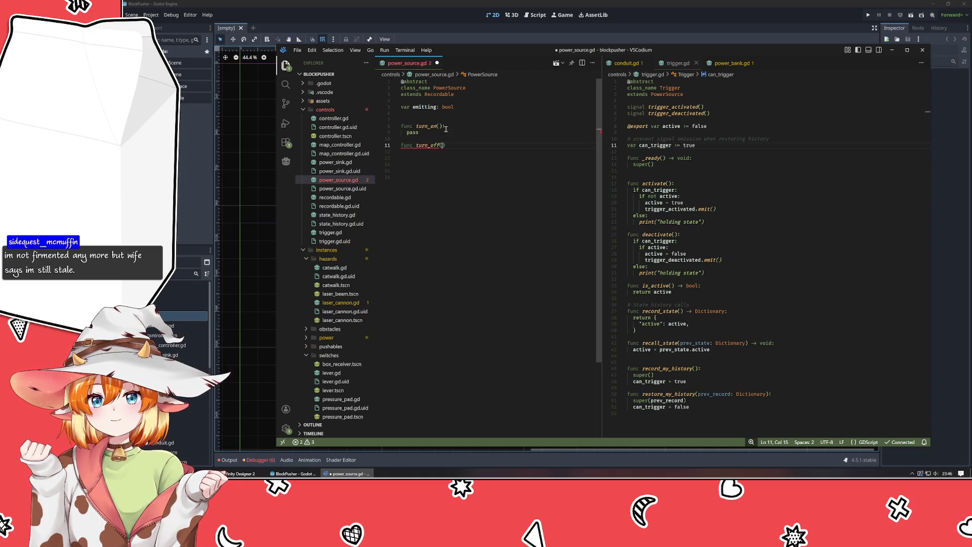
key(Return)
text(pass)
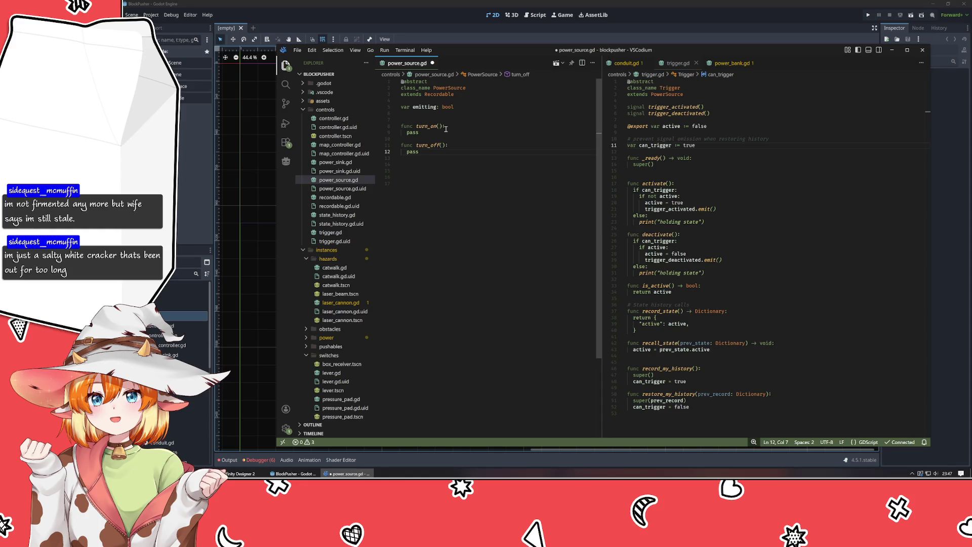
click(449, 177)
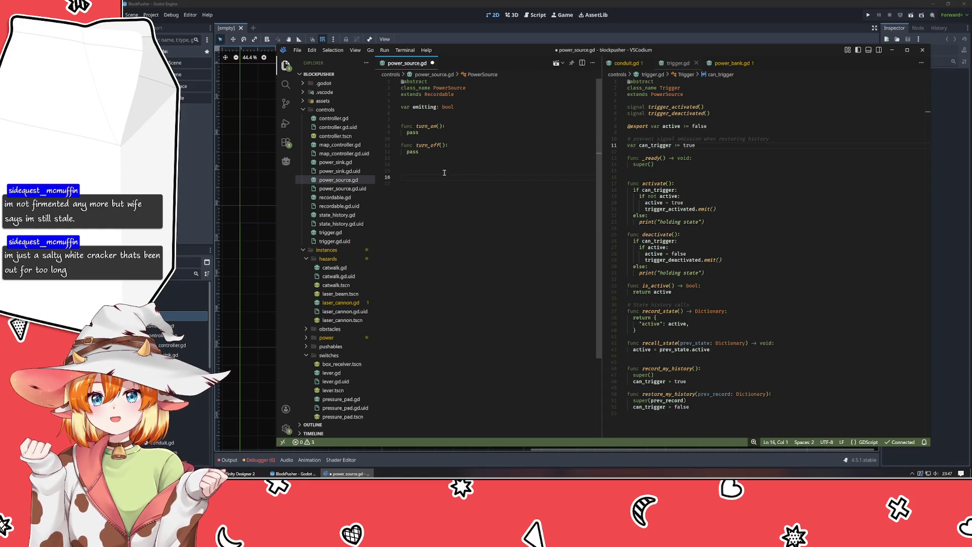
click(442, 170)
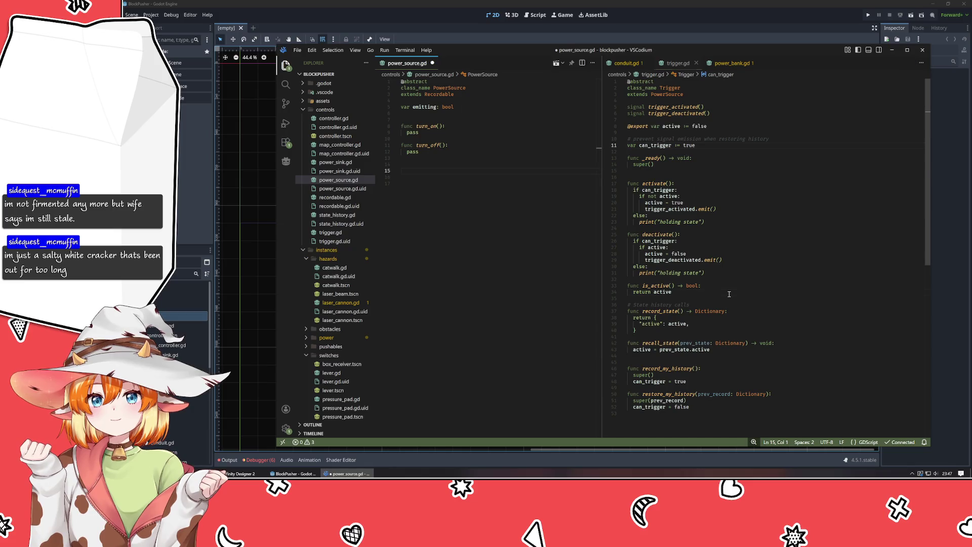